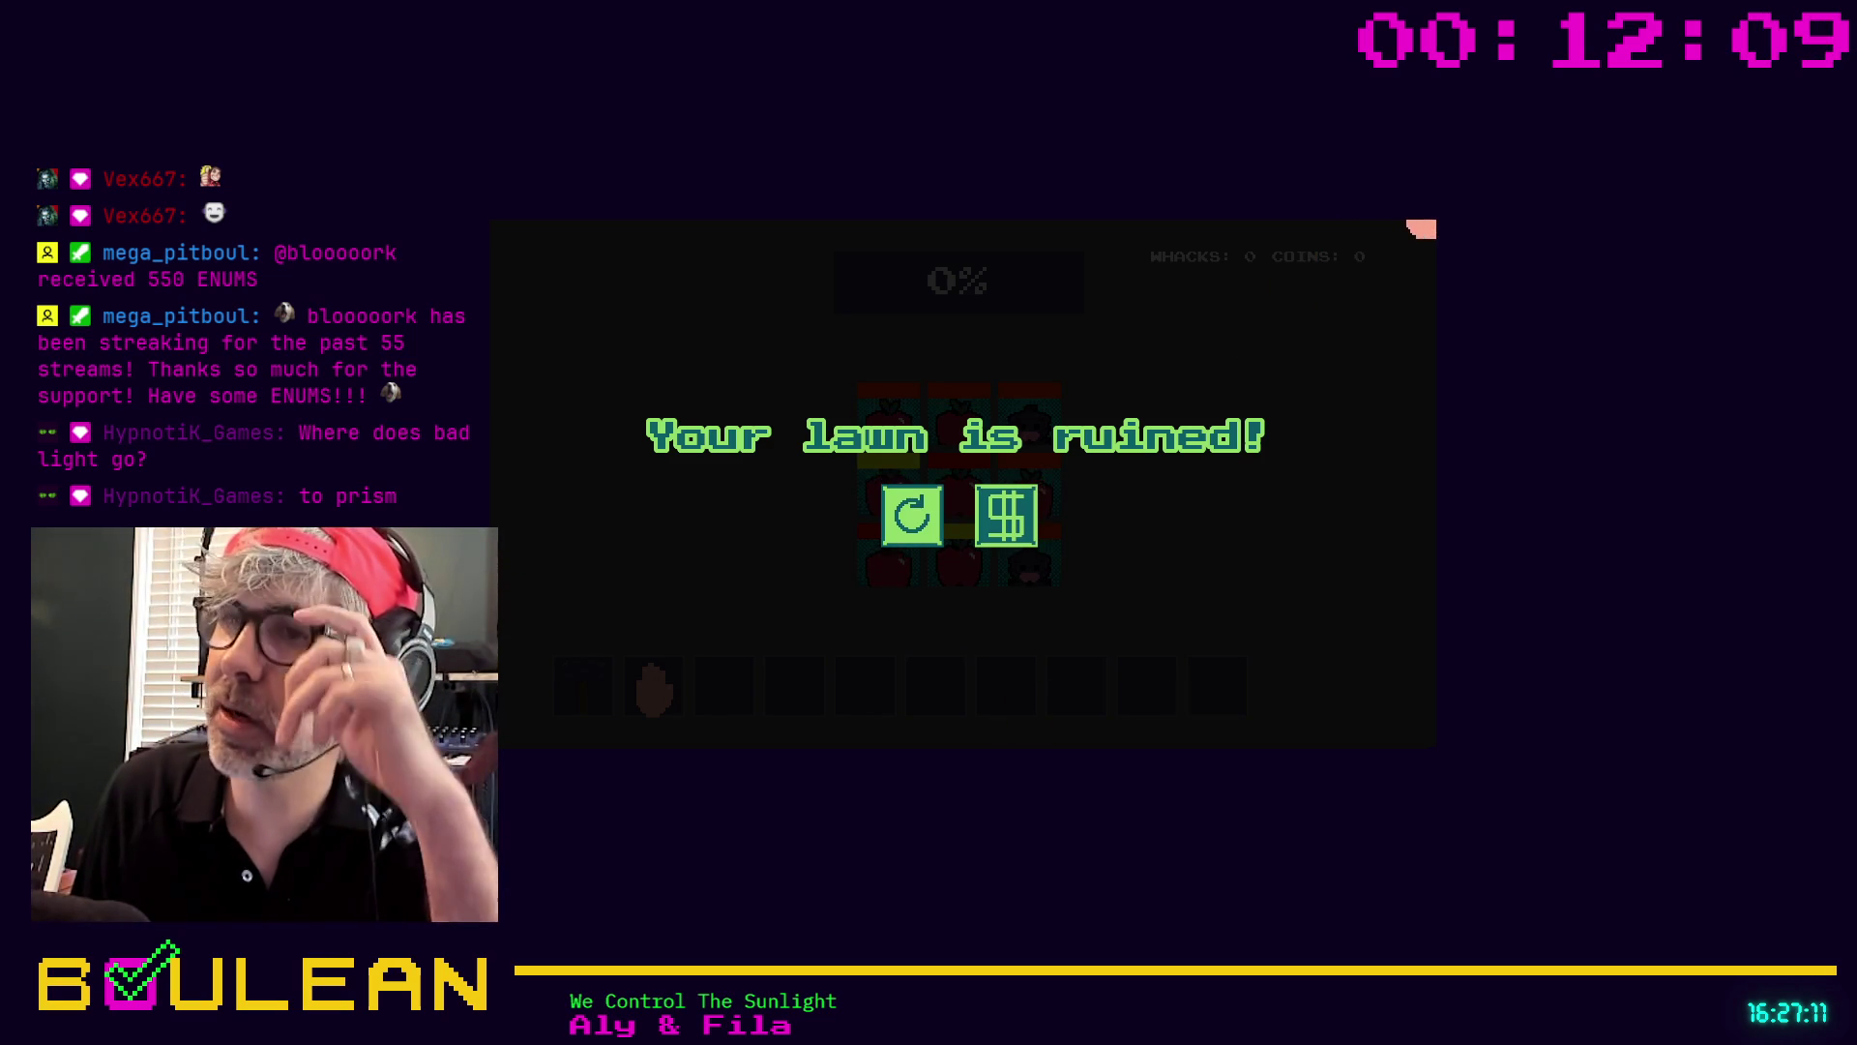
Step: Close the 'Your lawn is ruined!' game-over overlay of the lawn game
click(1418, 229)
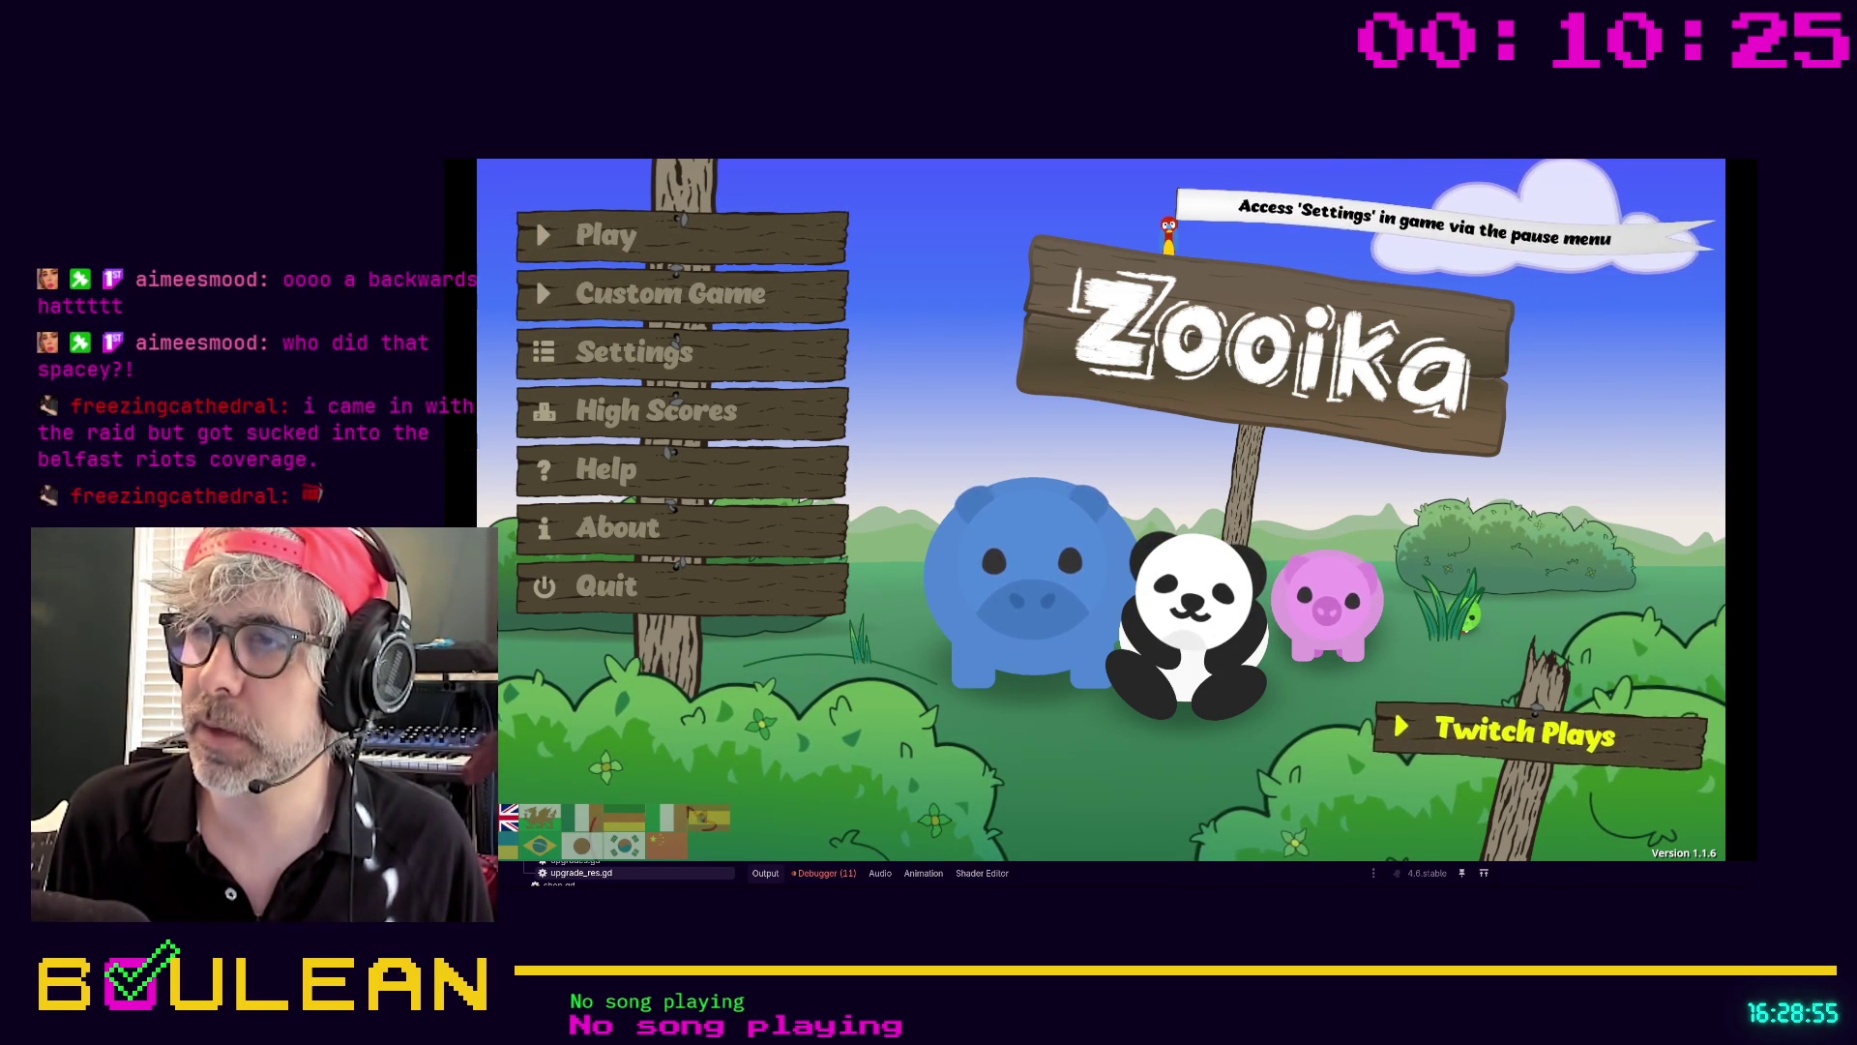
Step: Open the Twitch Plays Zooika settings from the Zooika main menu
click(1448, 737)
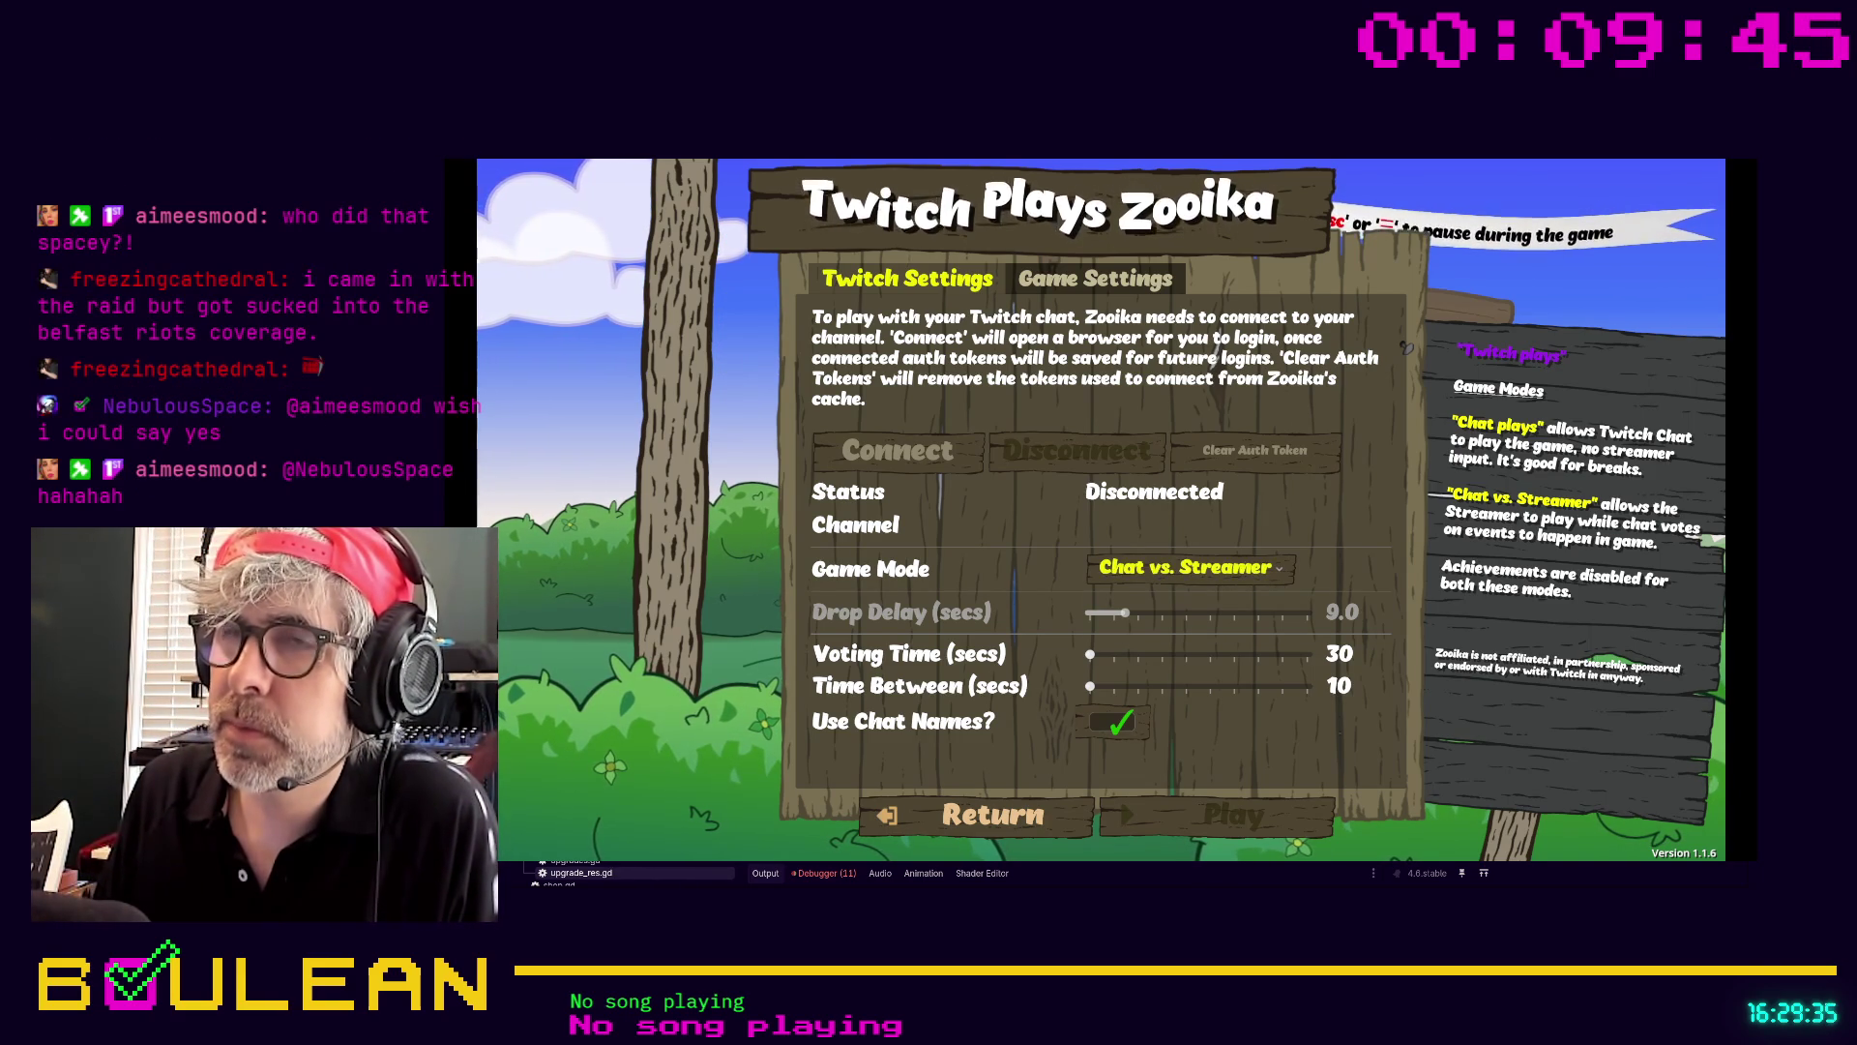
Step: Keep Chat vs. Streamer mode and connect the game to Twitch chat
click(1195, 566)
click(1198, 569)
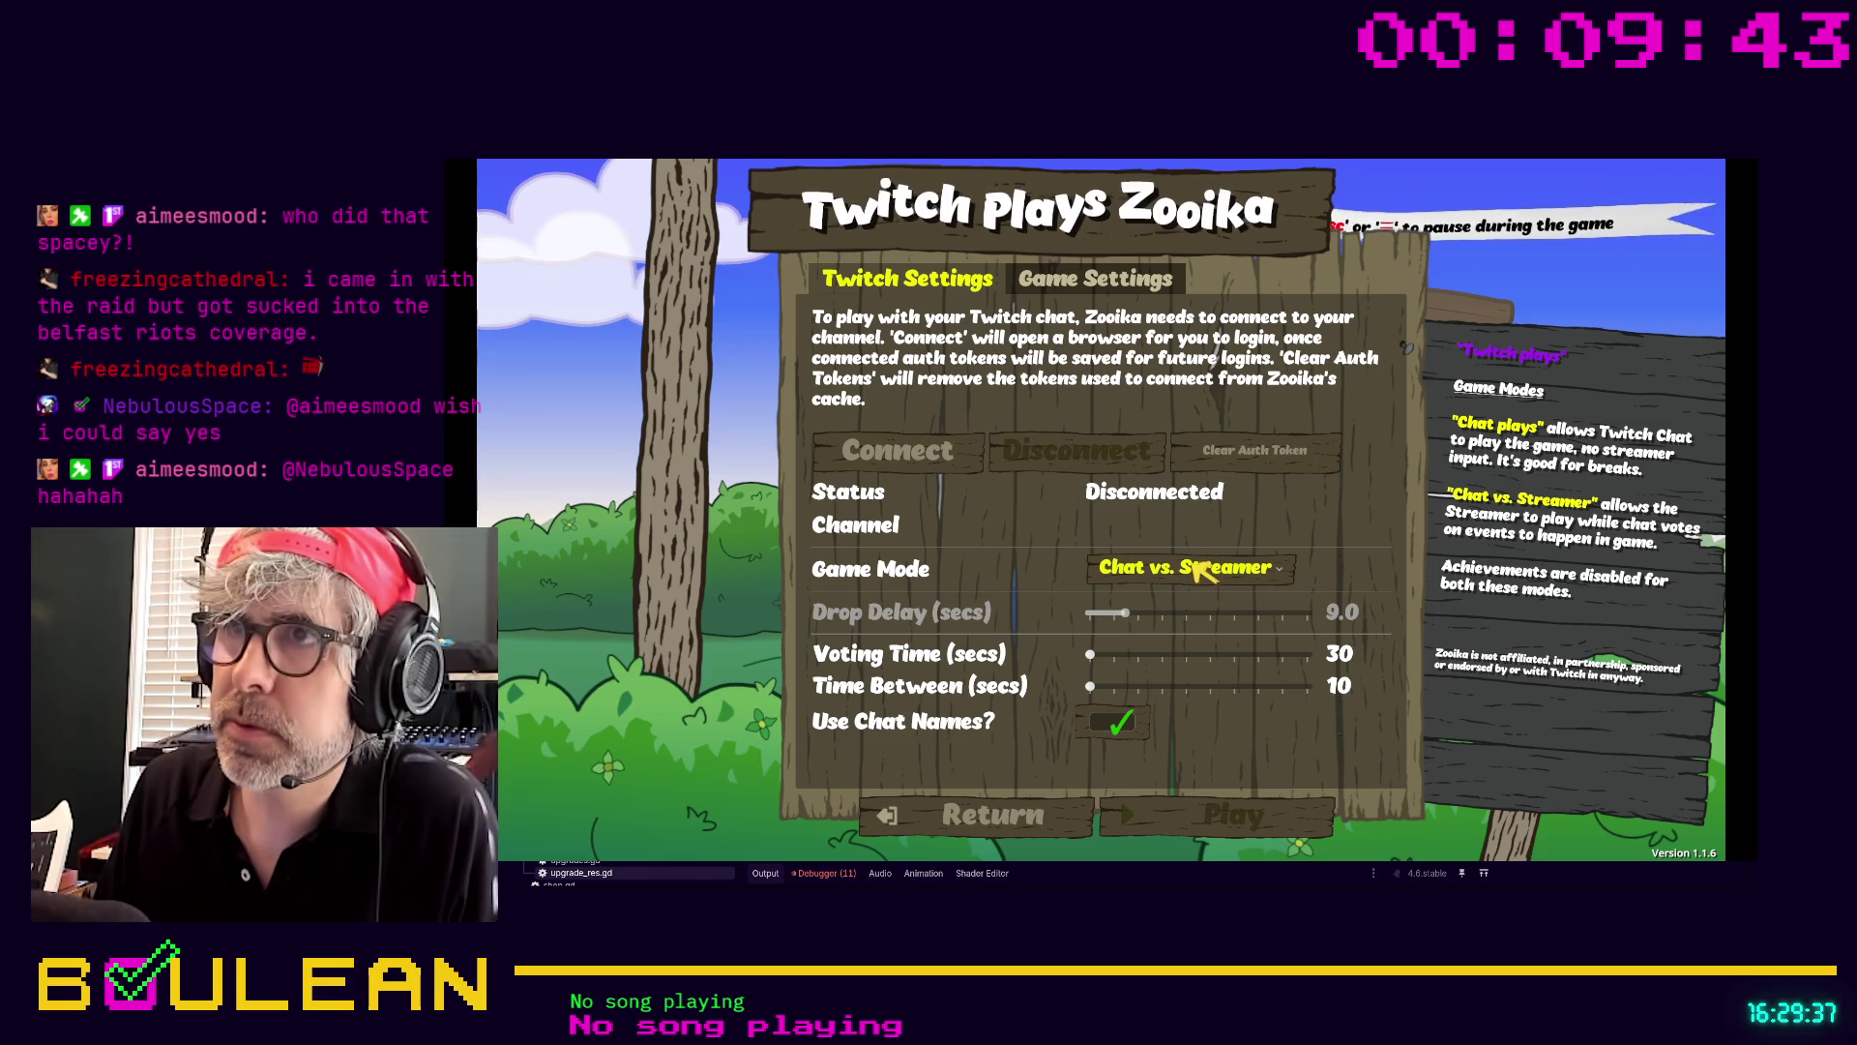
click(1072, 281)
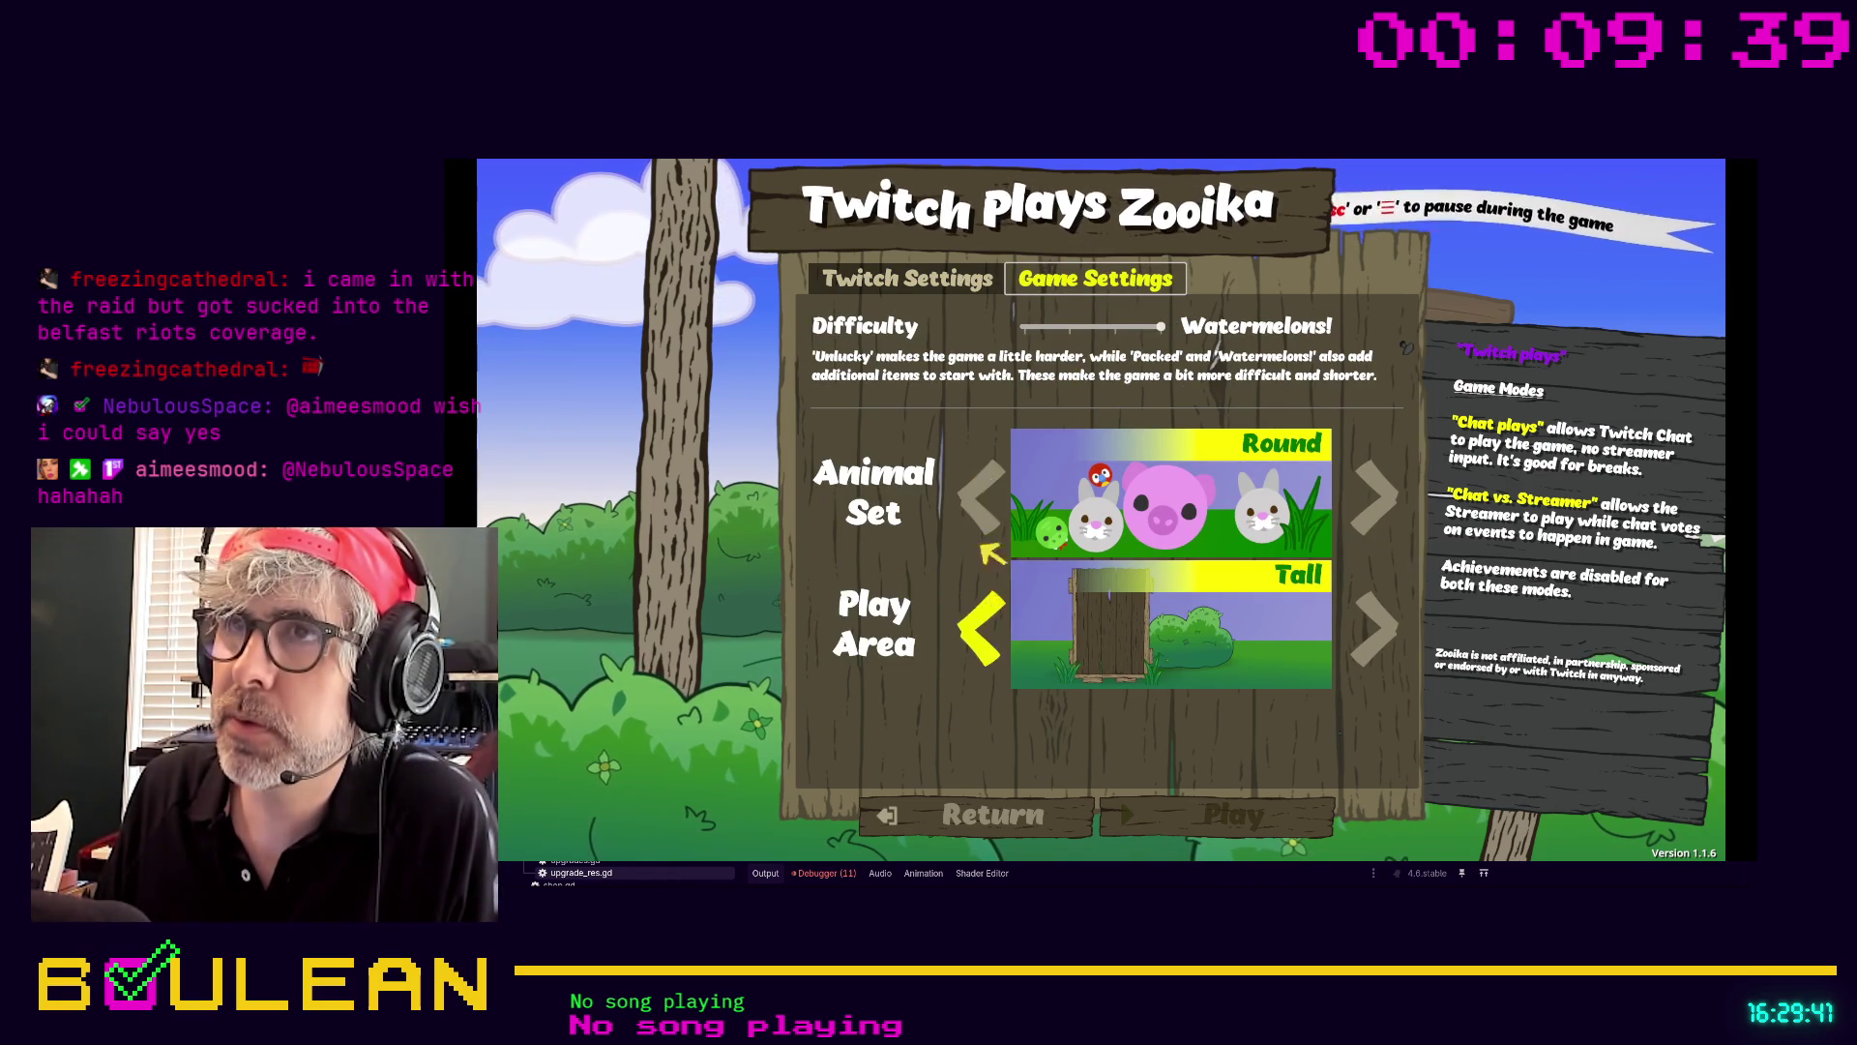
click(962, 290)
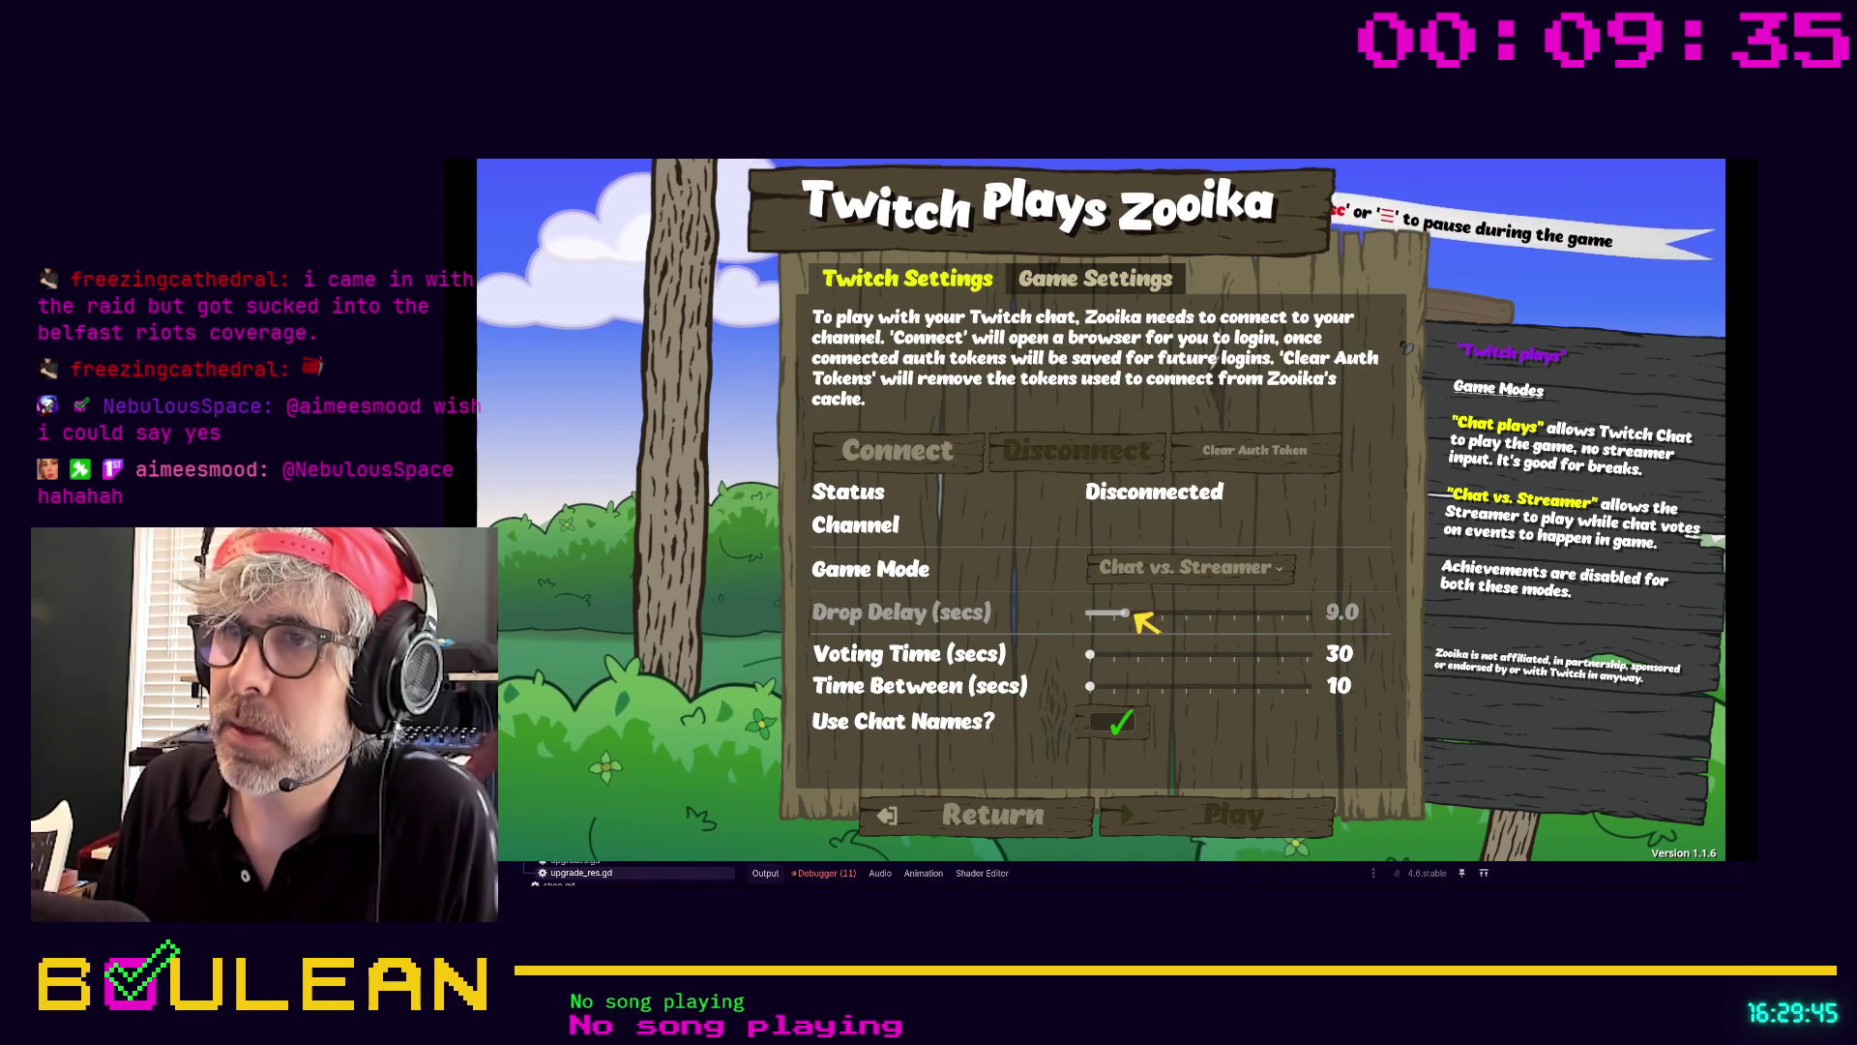
click(919, 459)
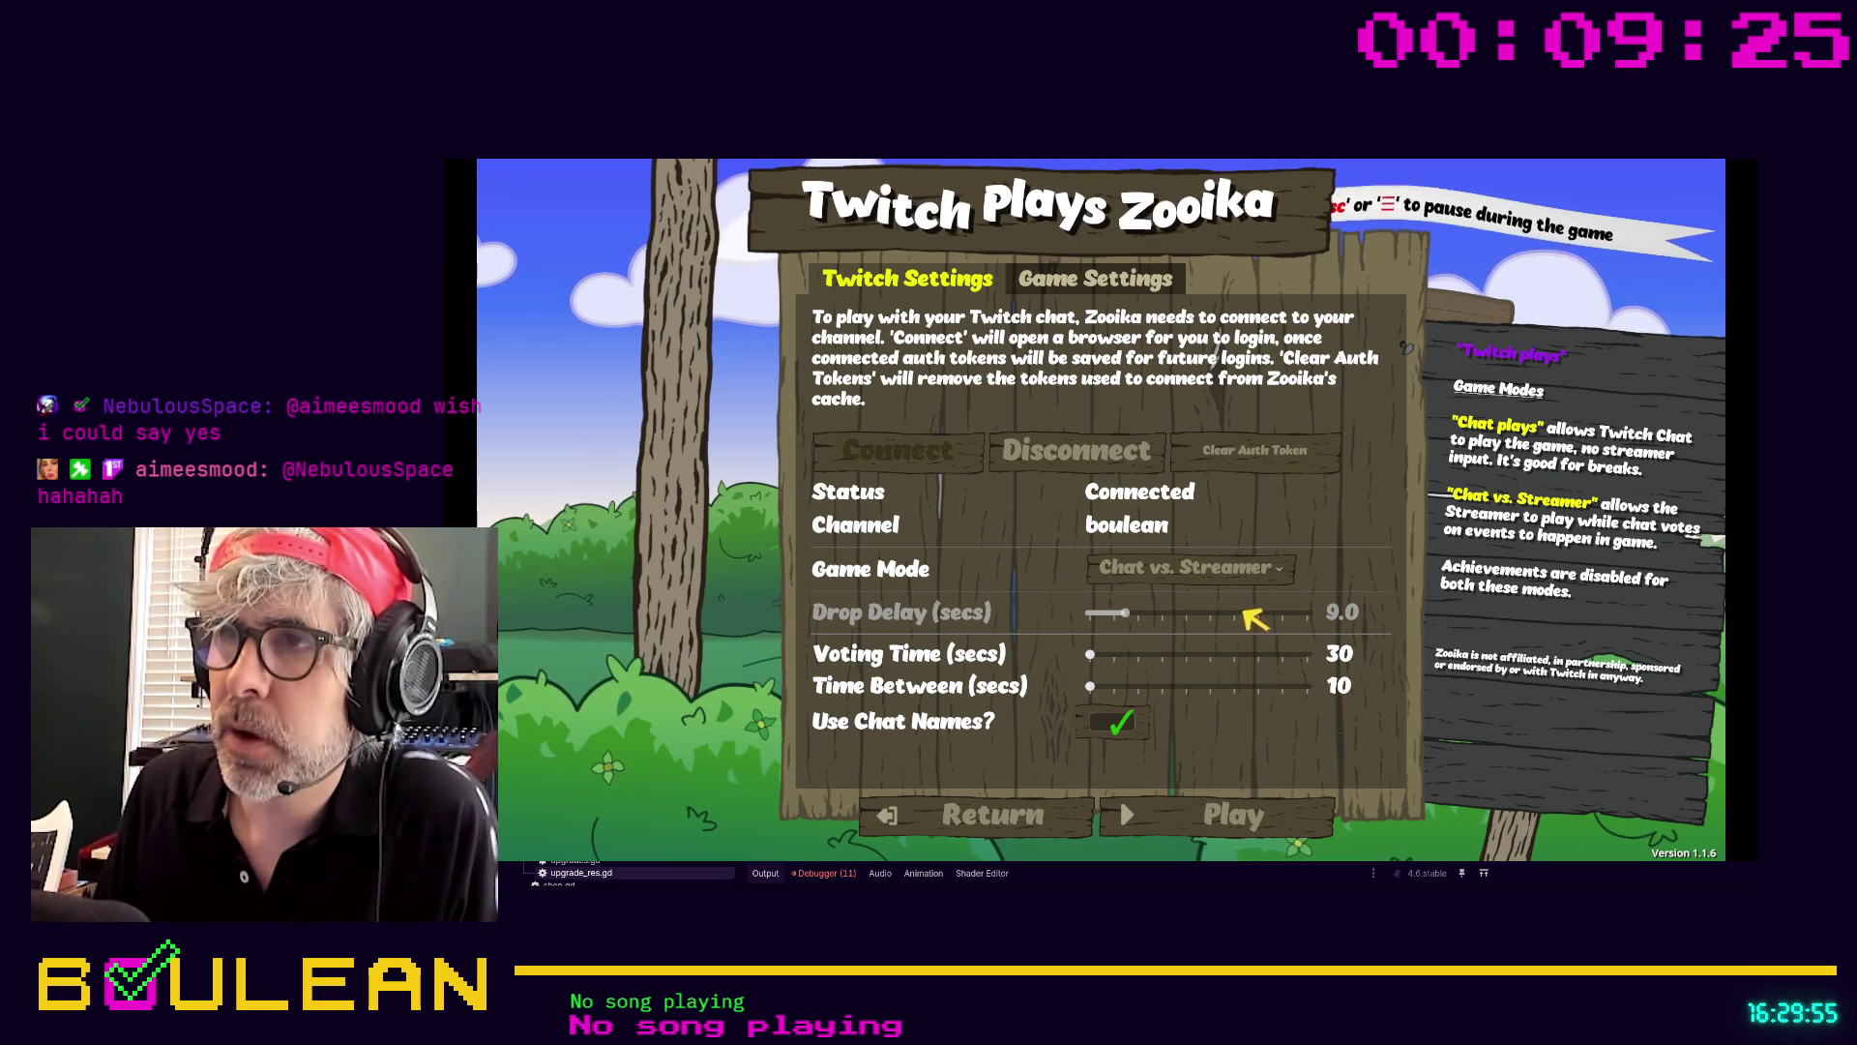
Step: Switch the game mode to Chat plays, then back to Chat vs. Streamer
click(1188, 567)
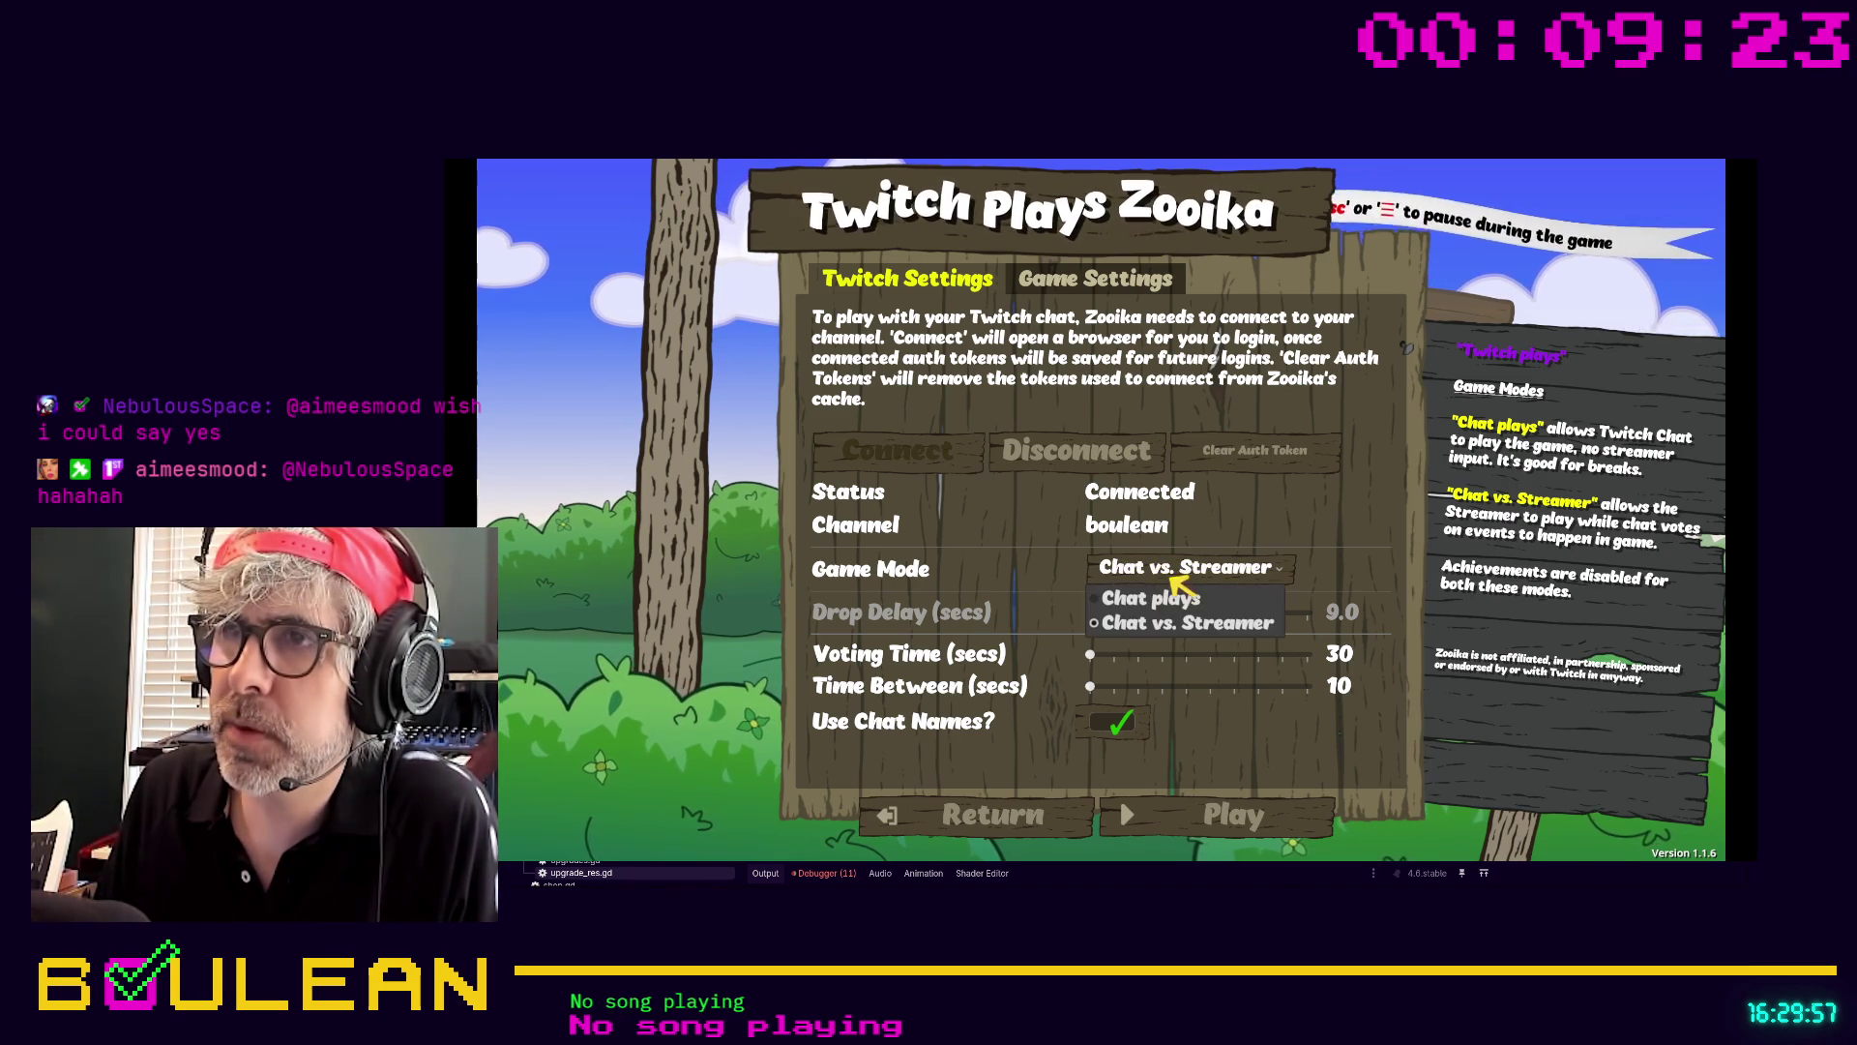
click(1175, 593)
click(1156, 576)
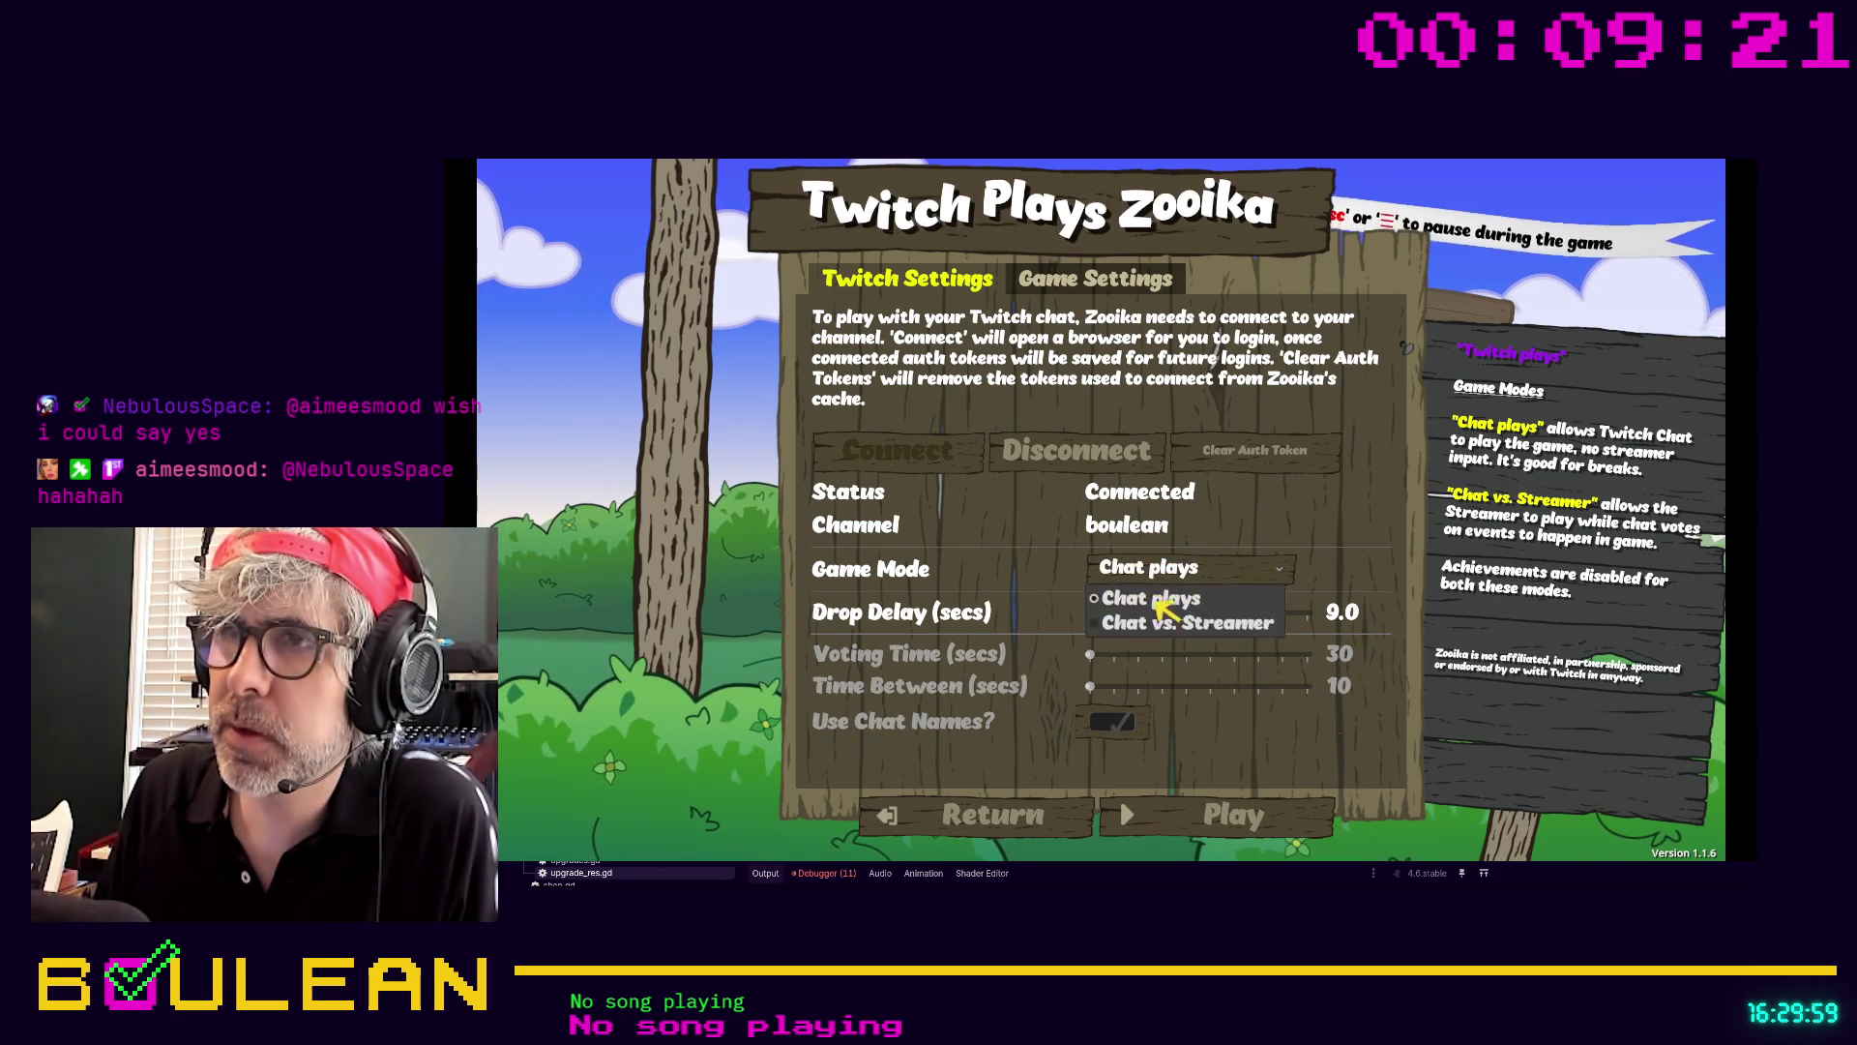
click(1159, 619)
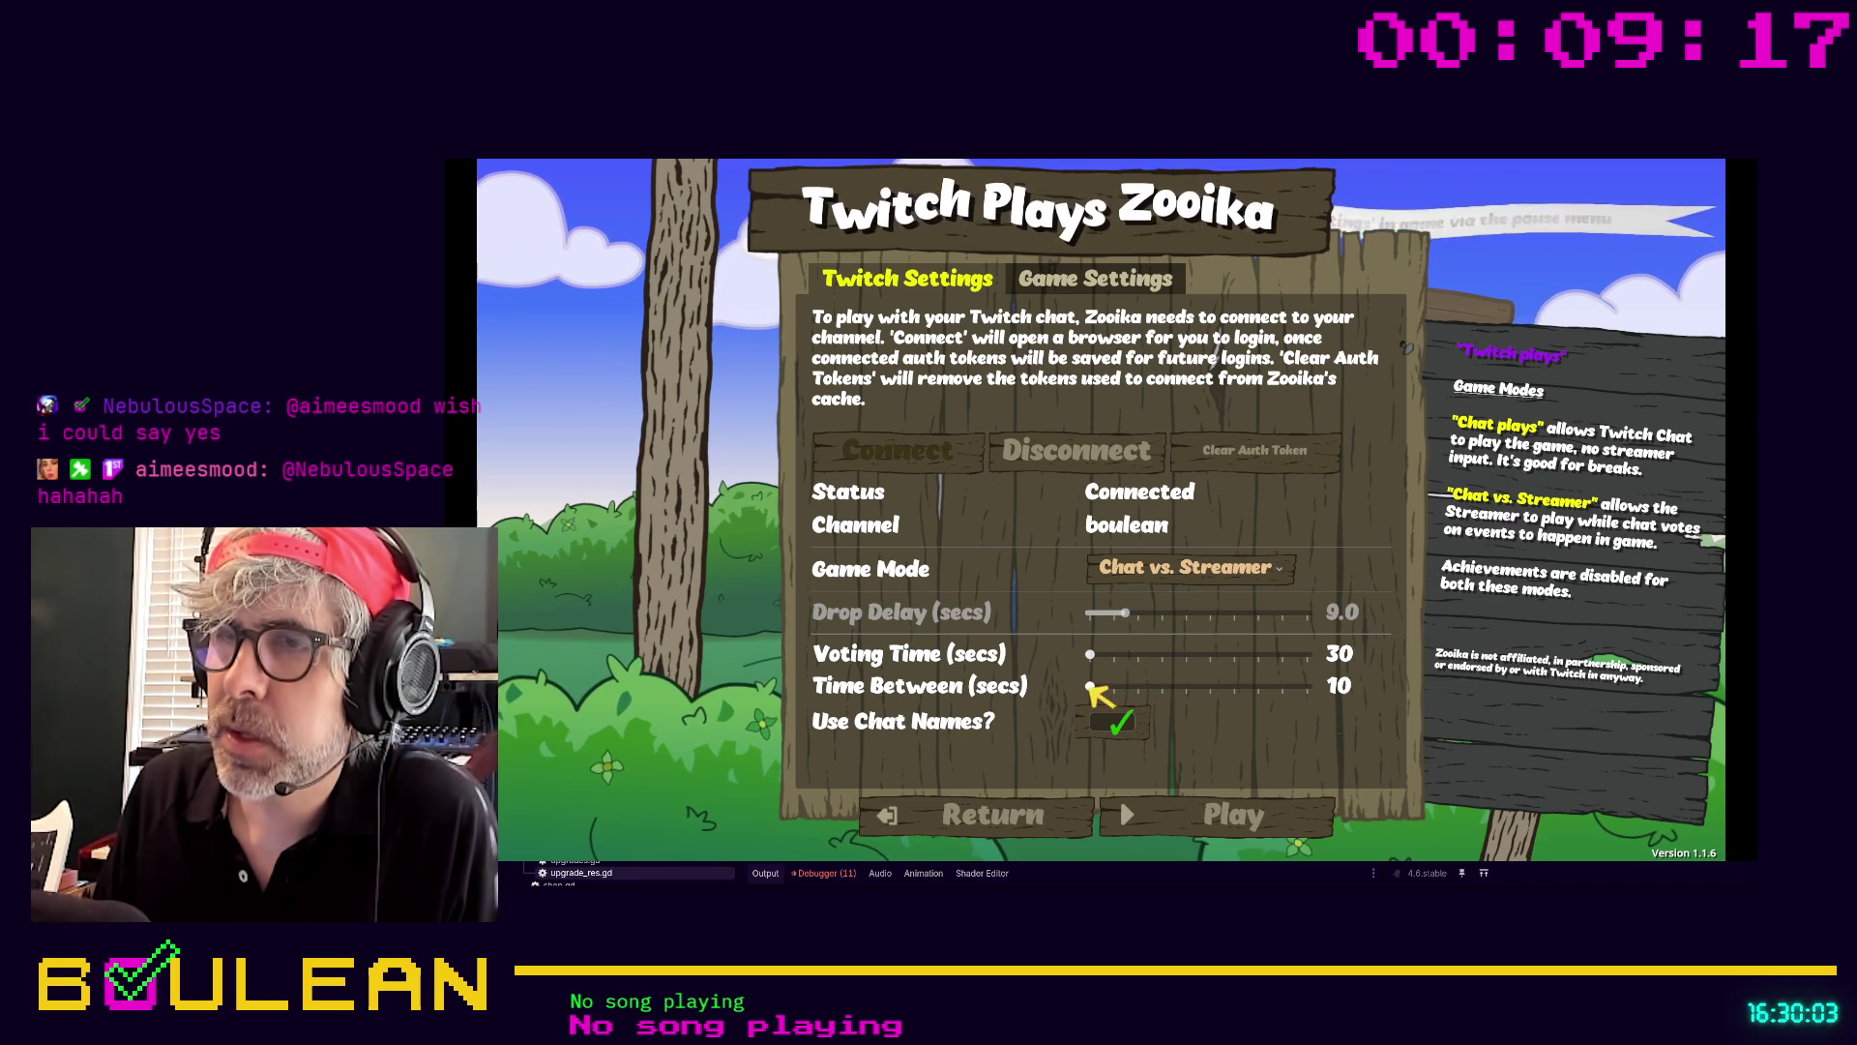
Step: Move Time Between to 15 seconds and back to 10, then start the round
click(1091, 687)
drag(1091, 686, 1096, 688)
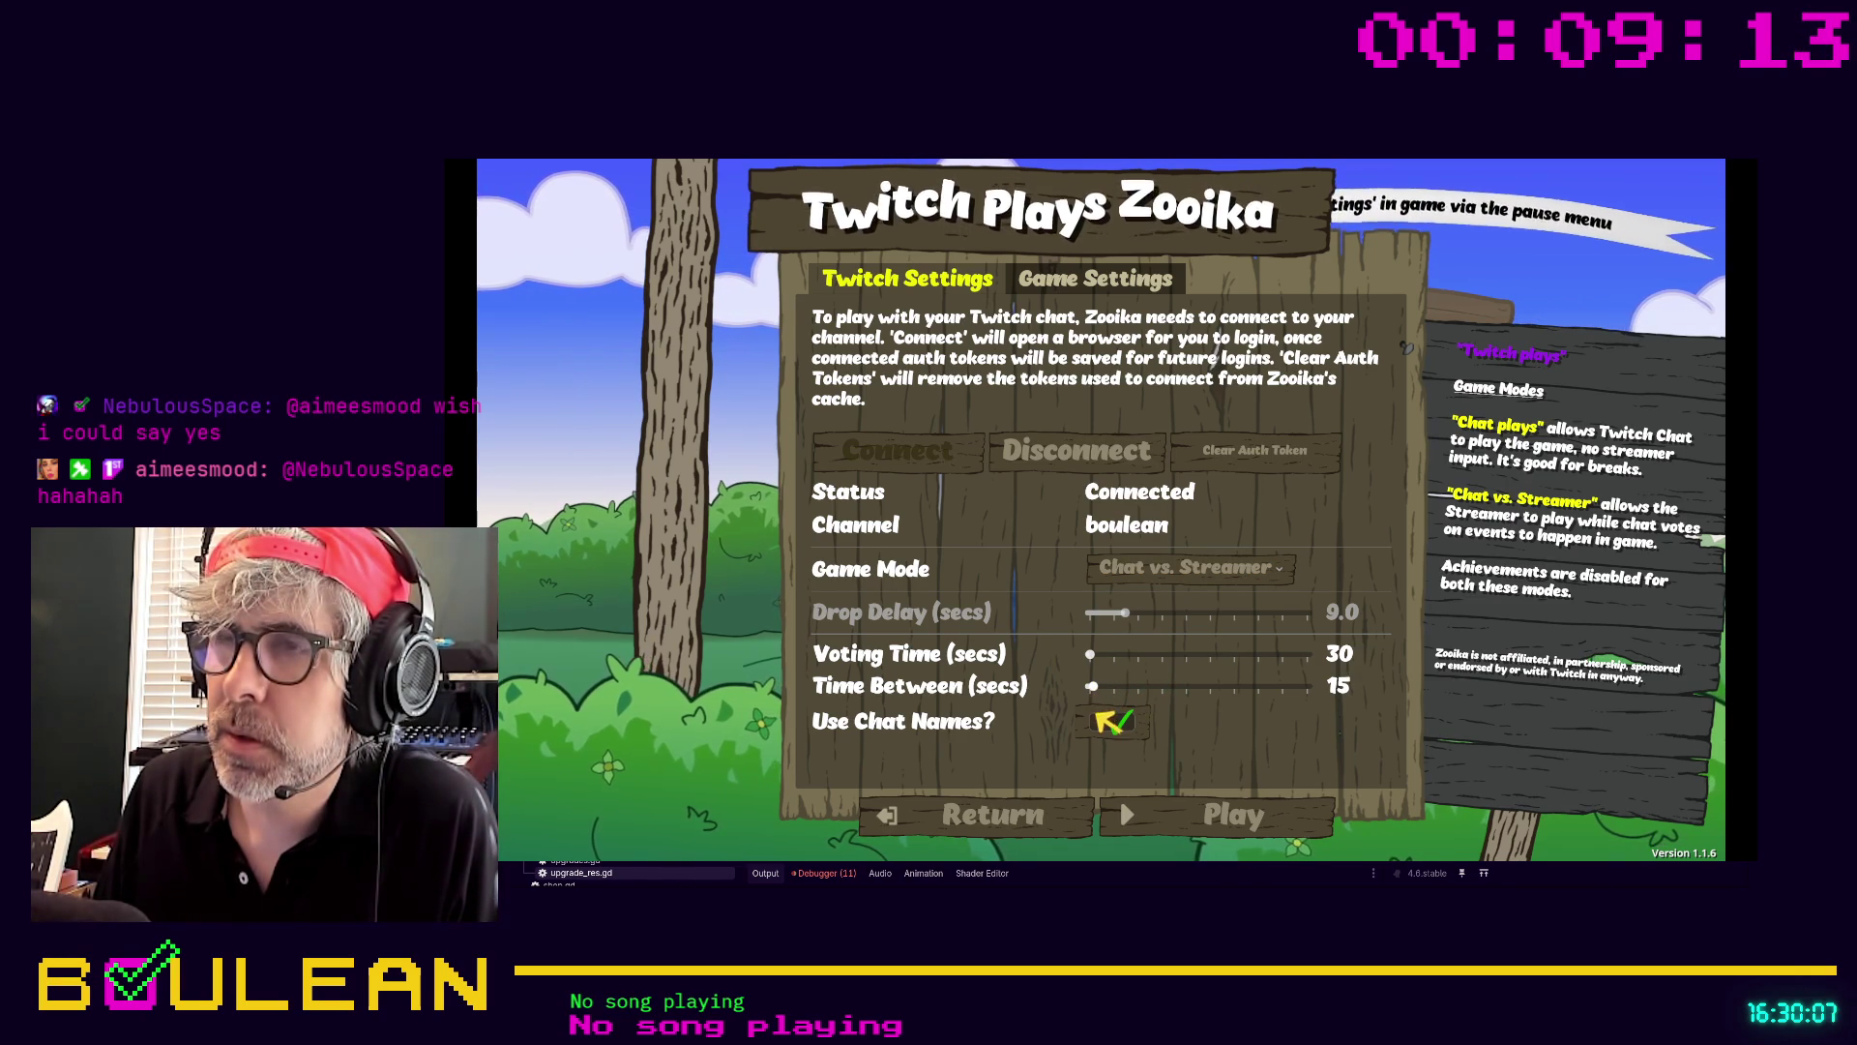
drag(1093, 686, 1087, 687)
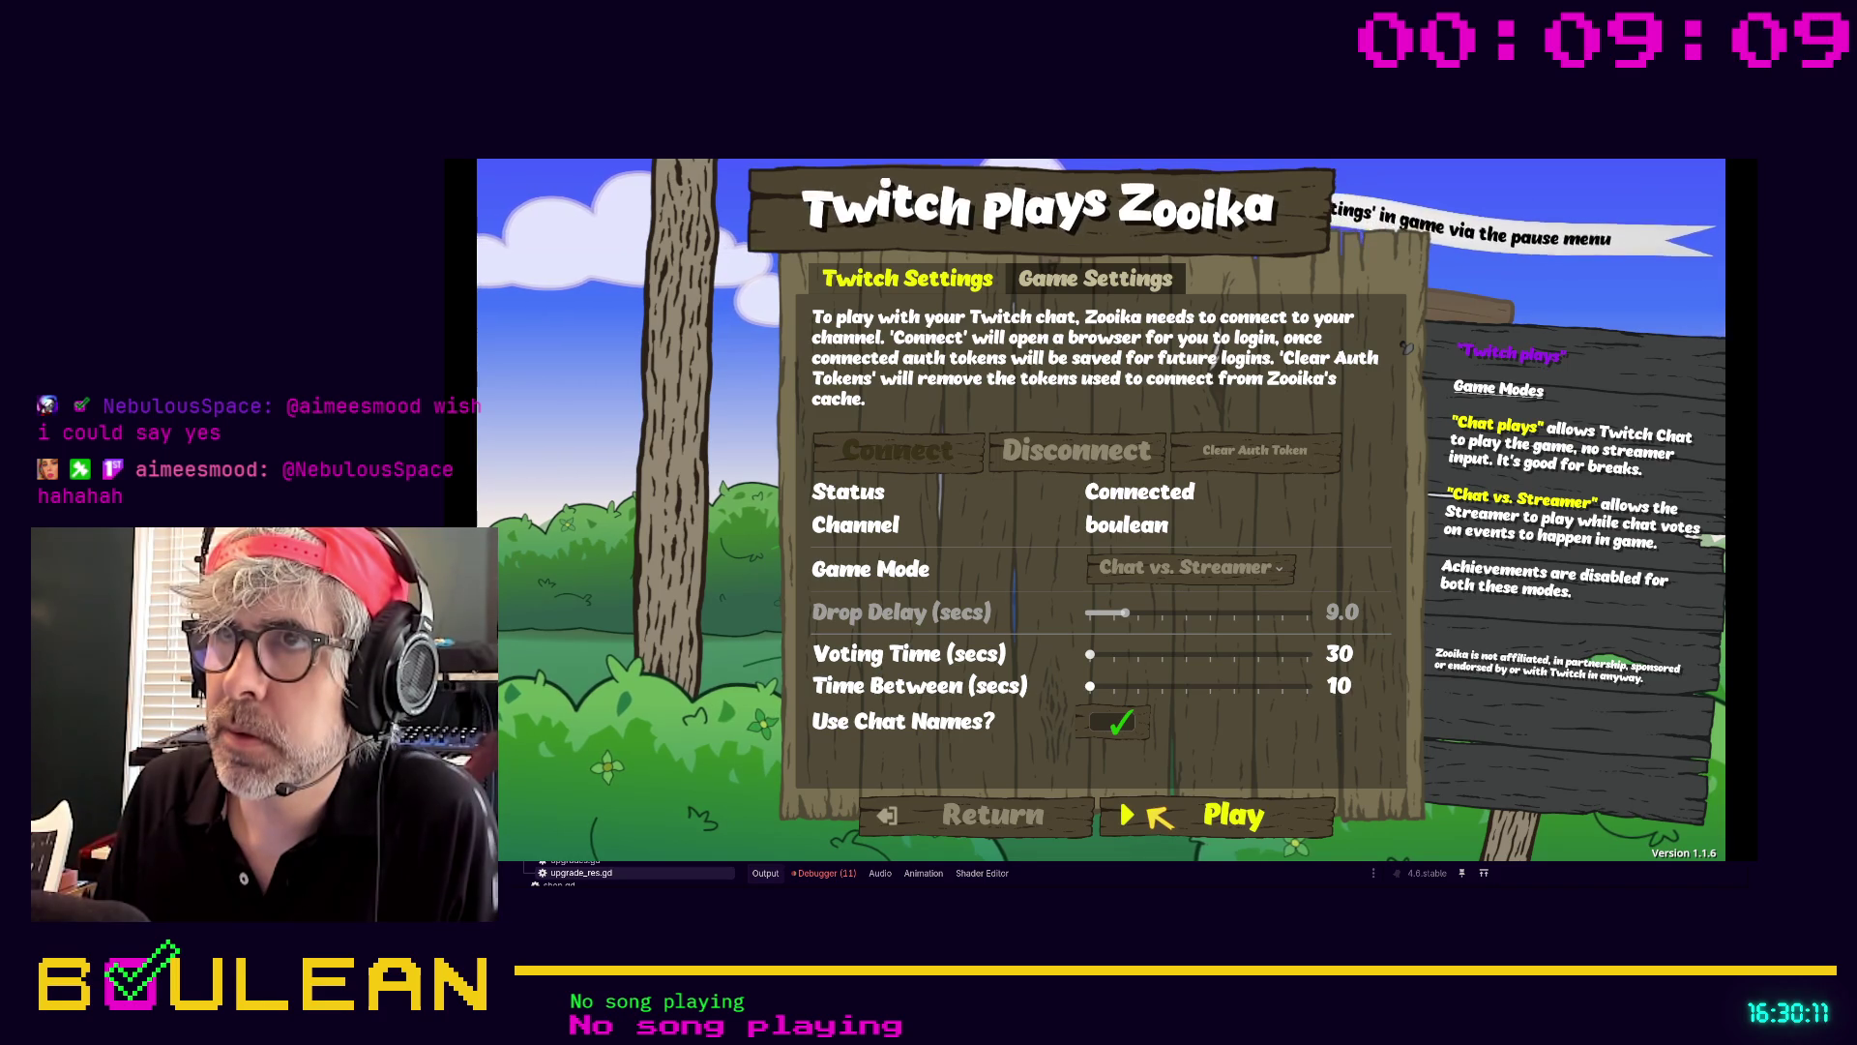
click(1161, 818)
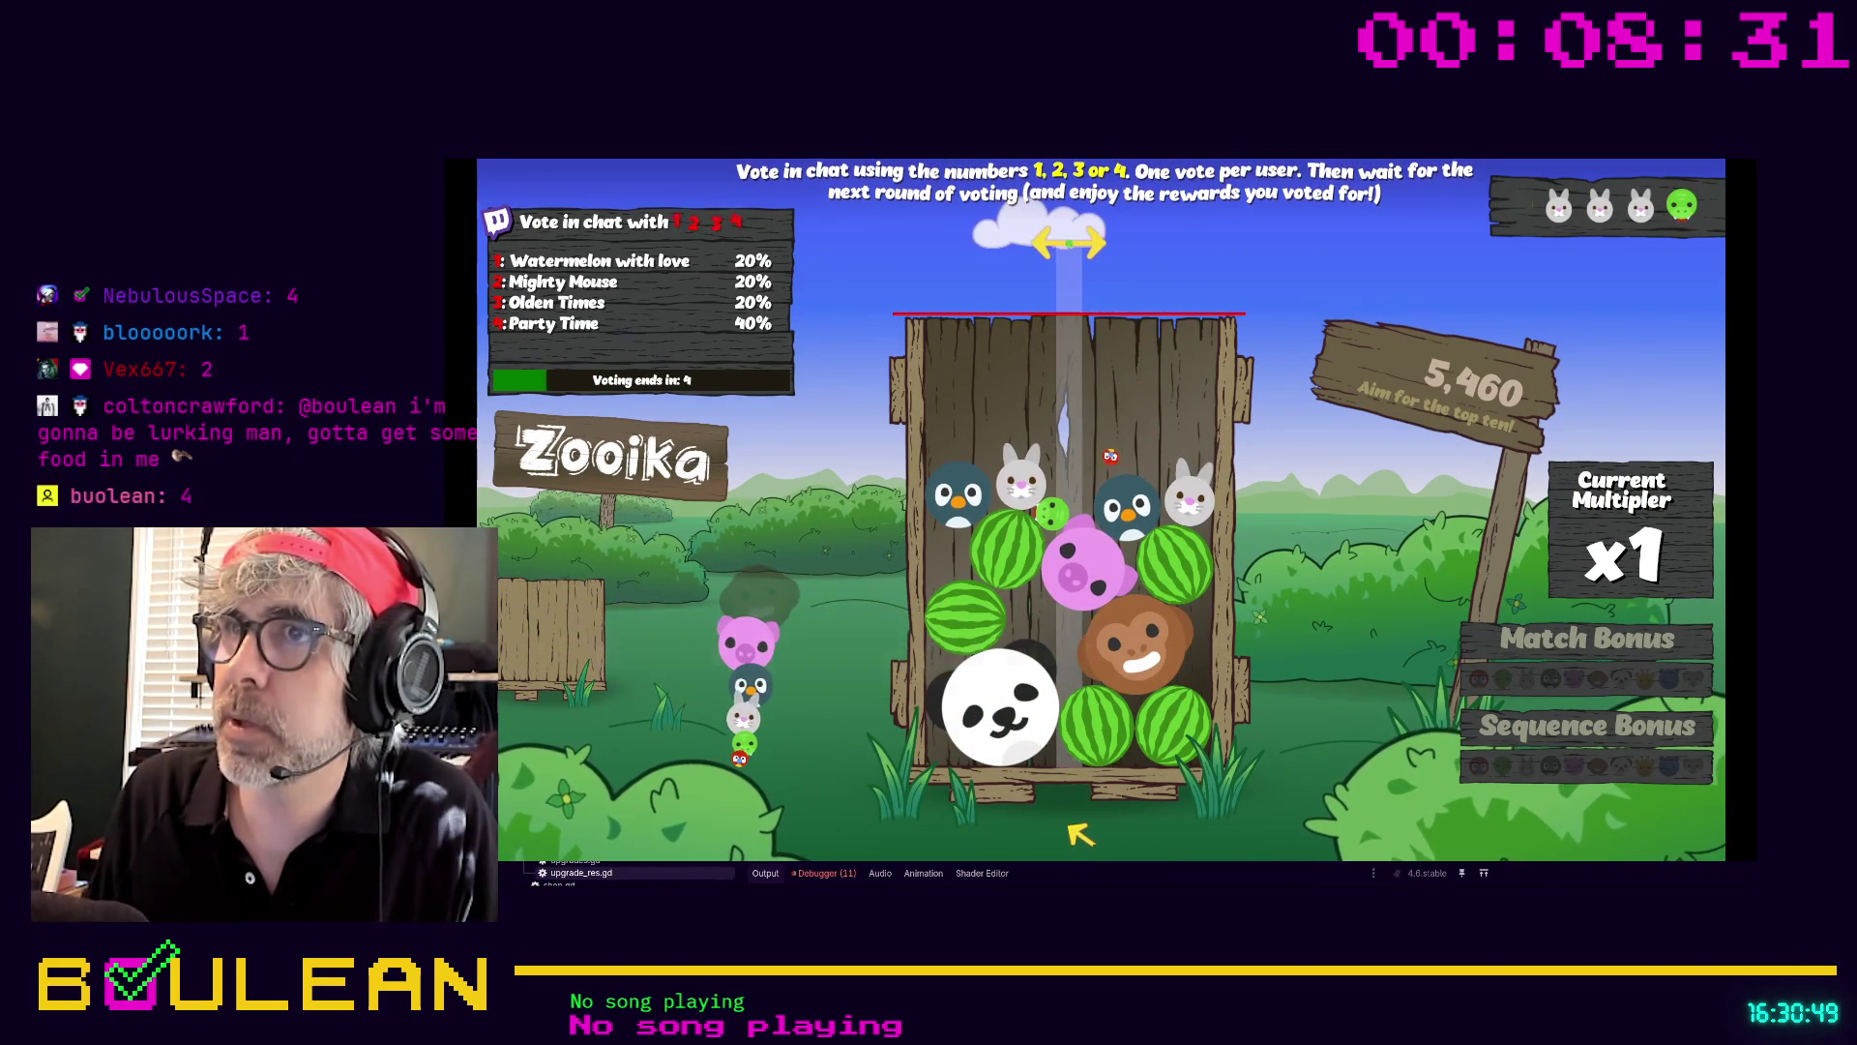
Step: Drop the waiting piece and the bunny piece into the crate until the round ends
click(1123, 829)
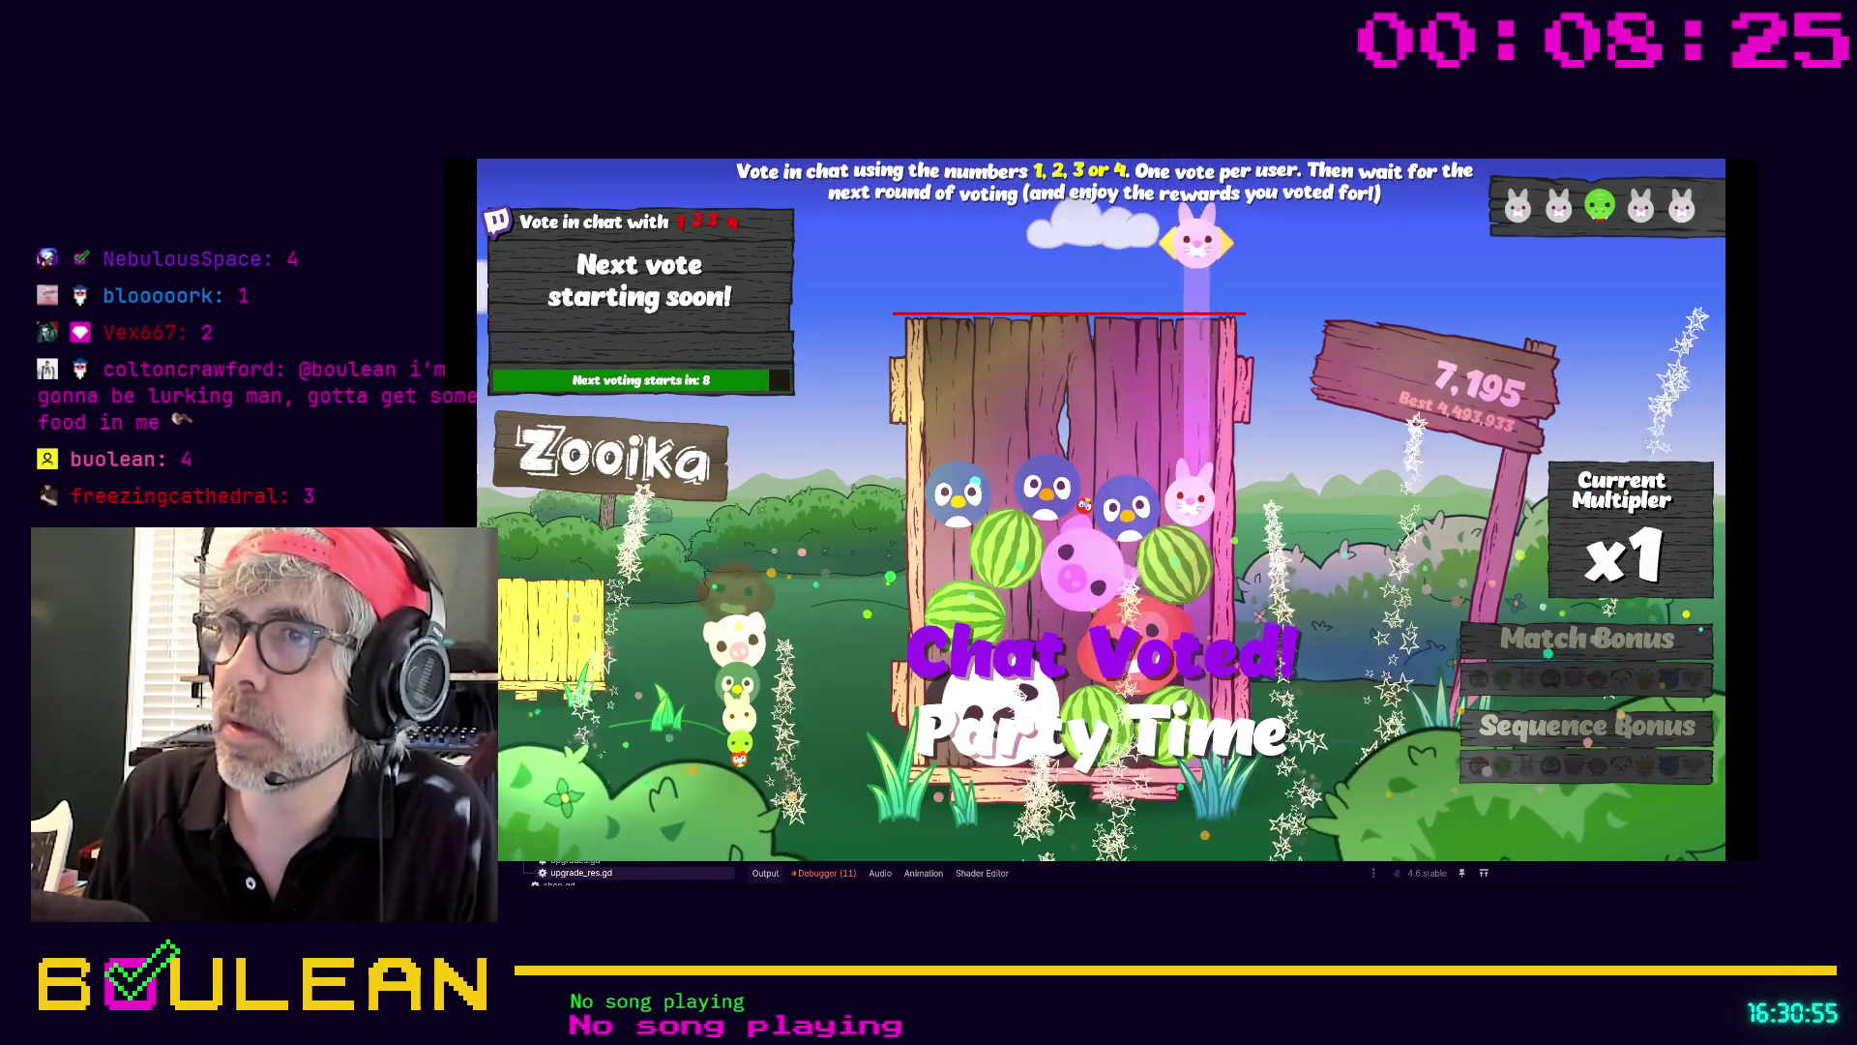
click(1178, 242)
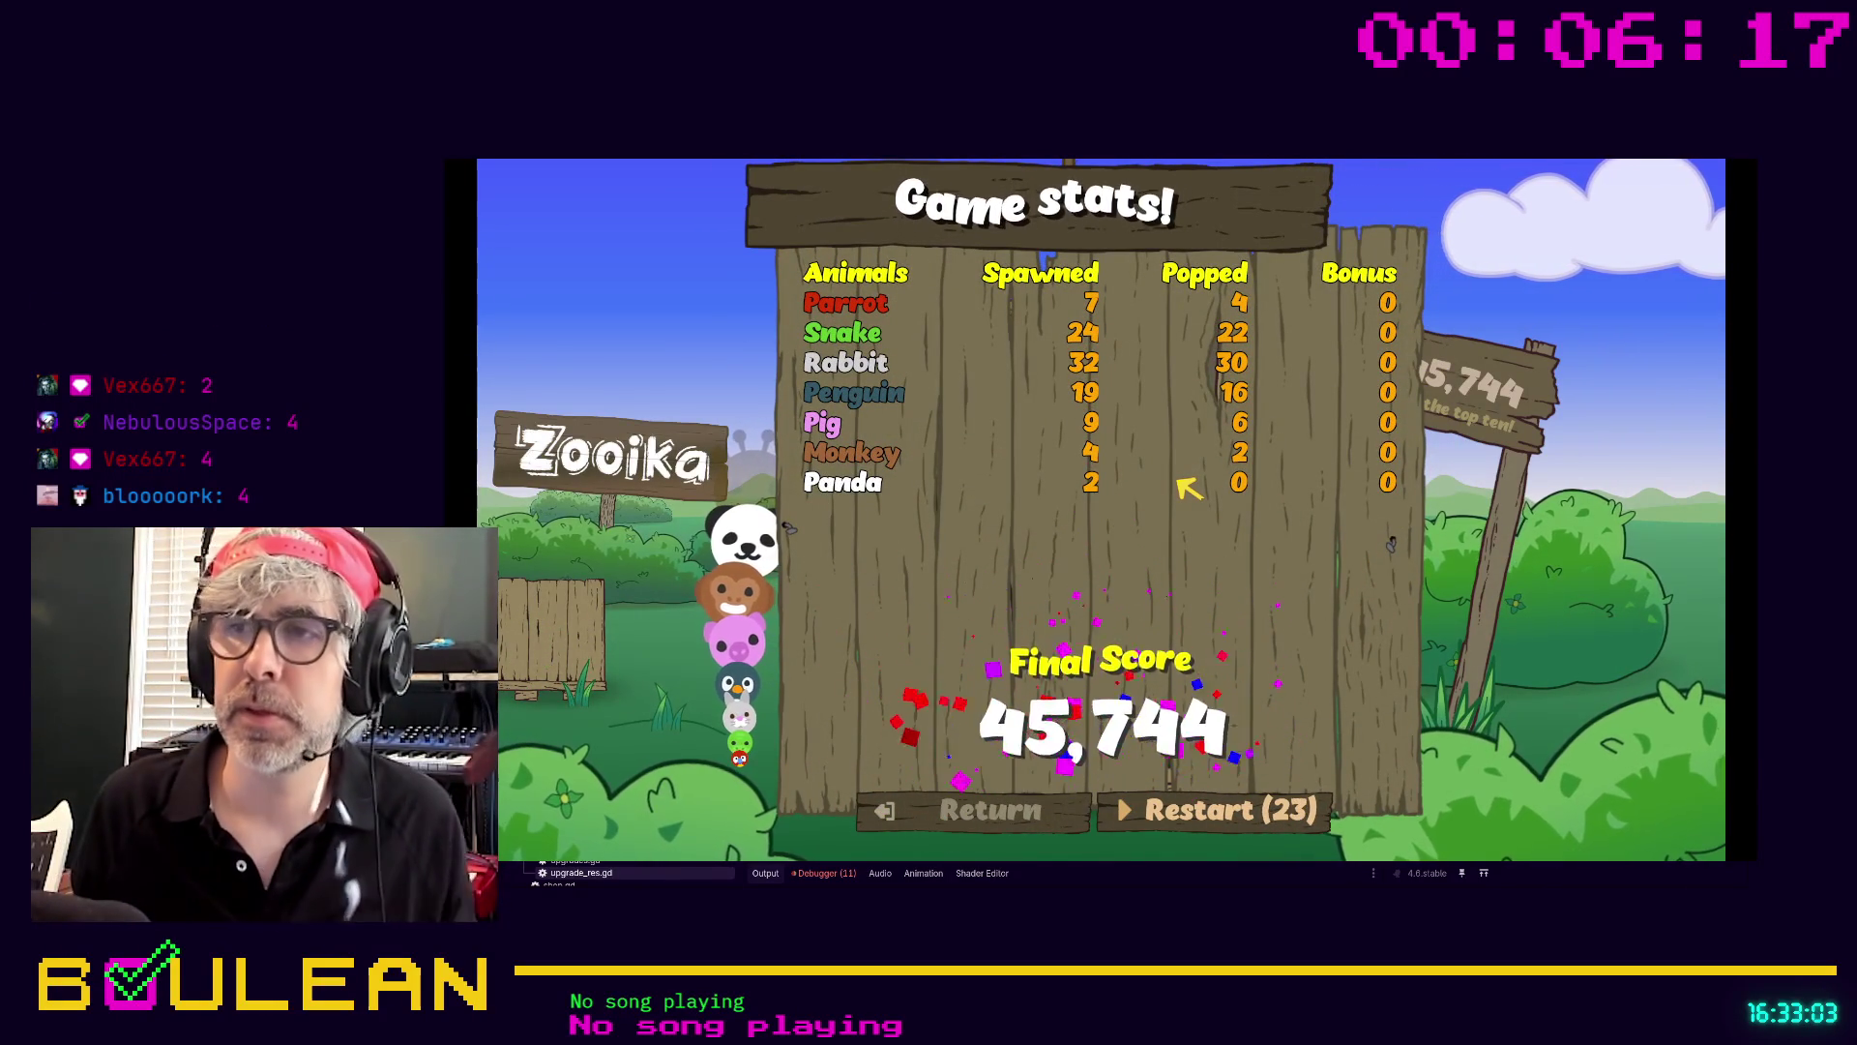
Step: Close the game stats, view the Solo and Twitch High Scores, and return to the main menu
click(982, 805)
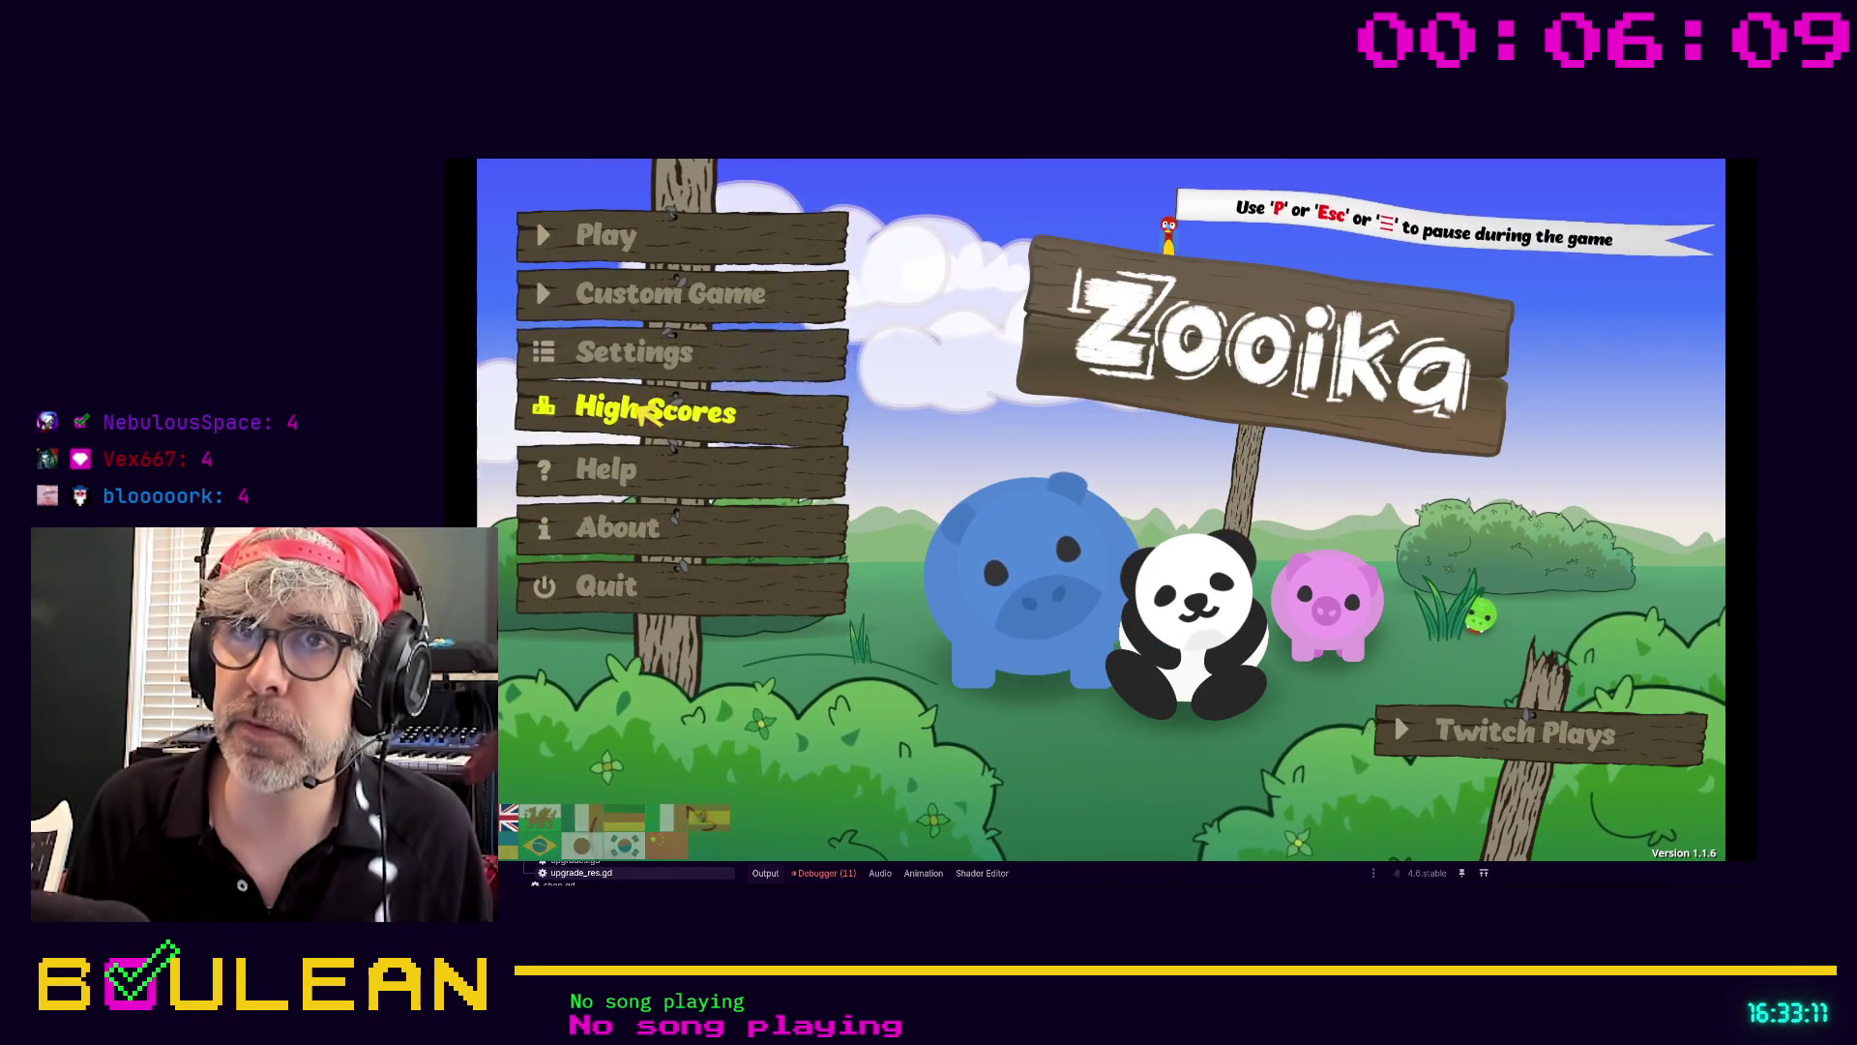
click(619, 410)
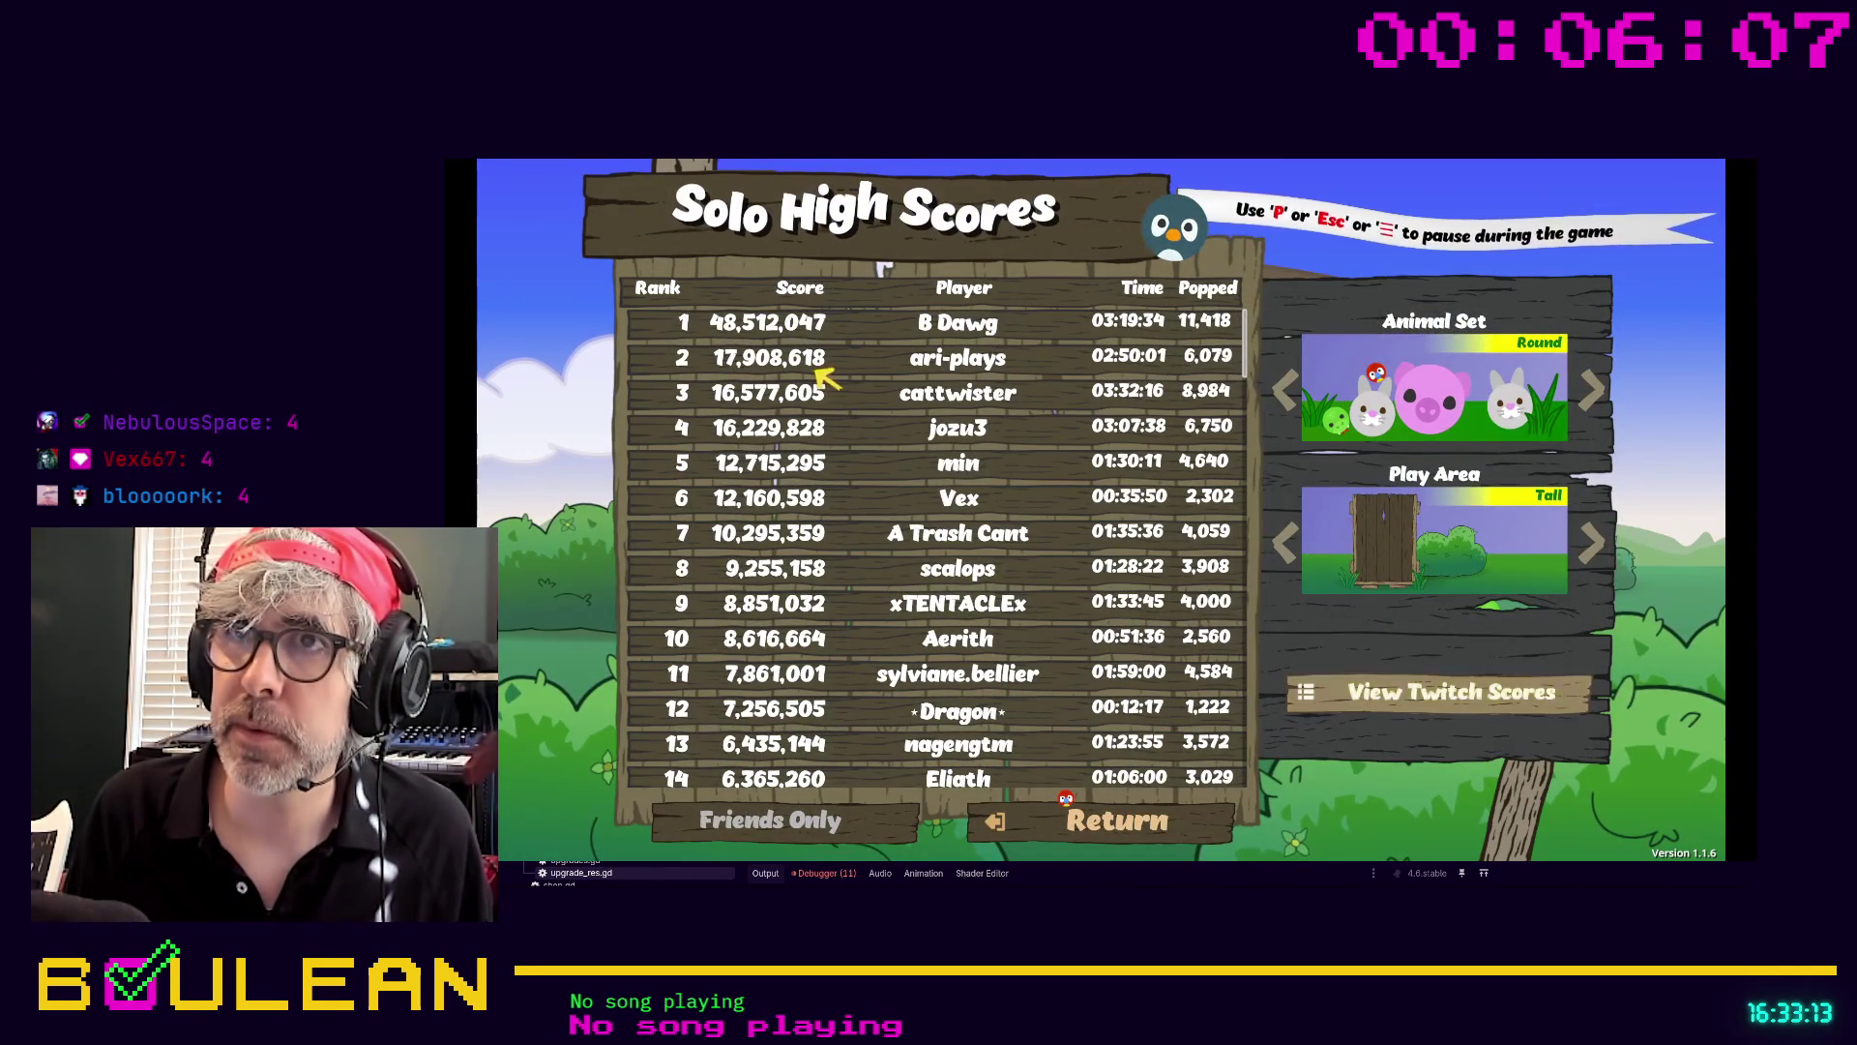
click(1359, 699)
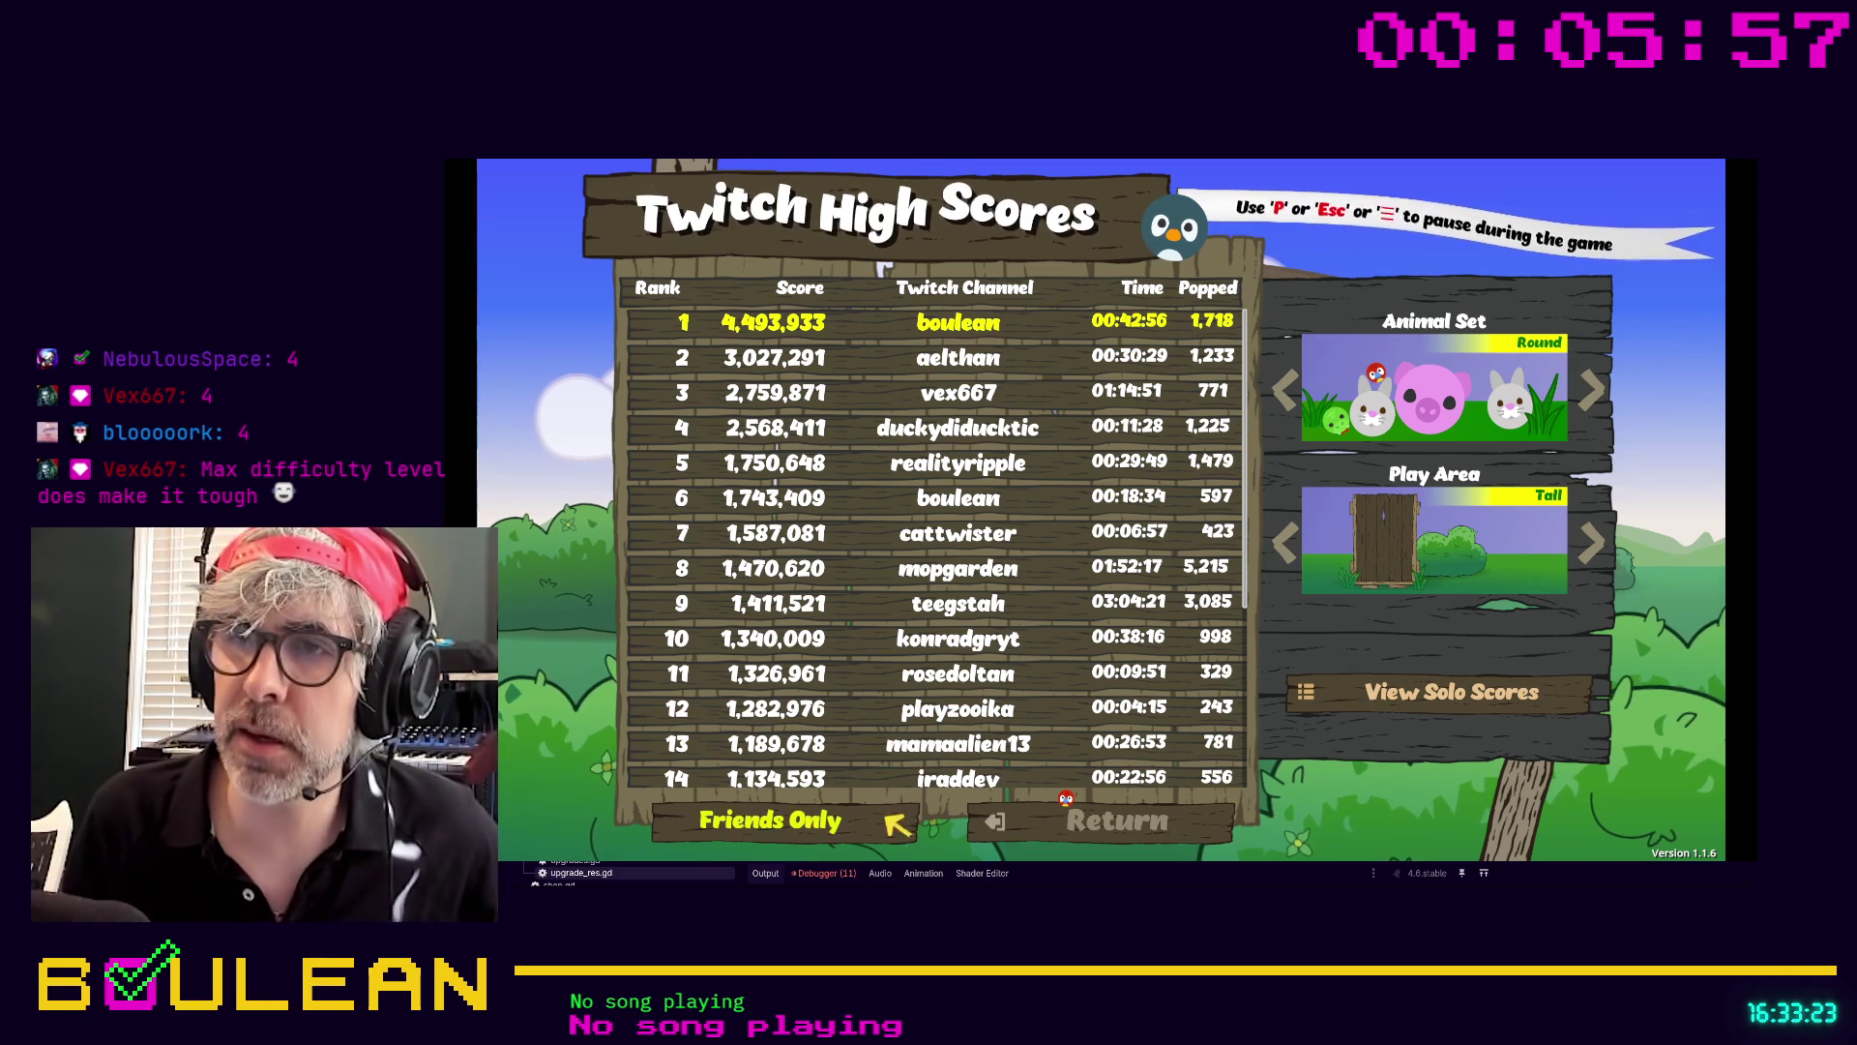
click(1040, 823)
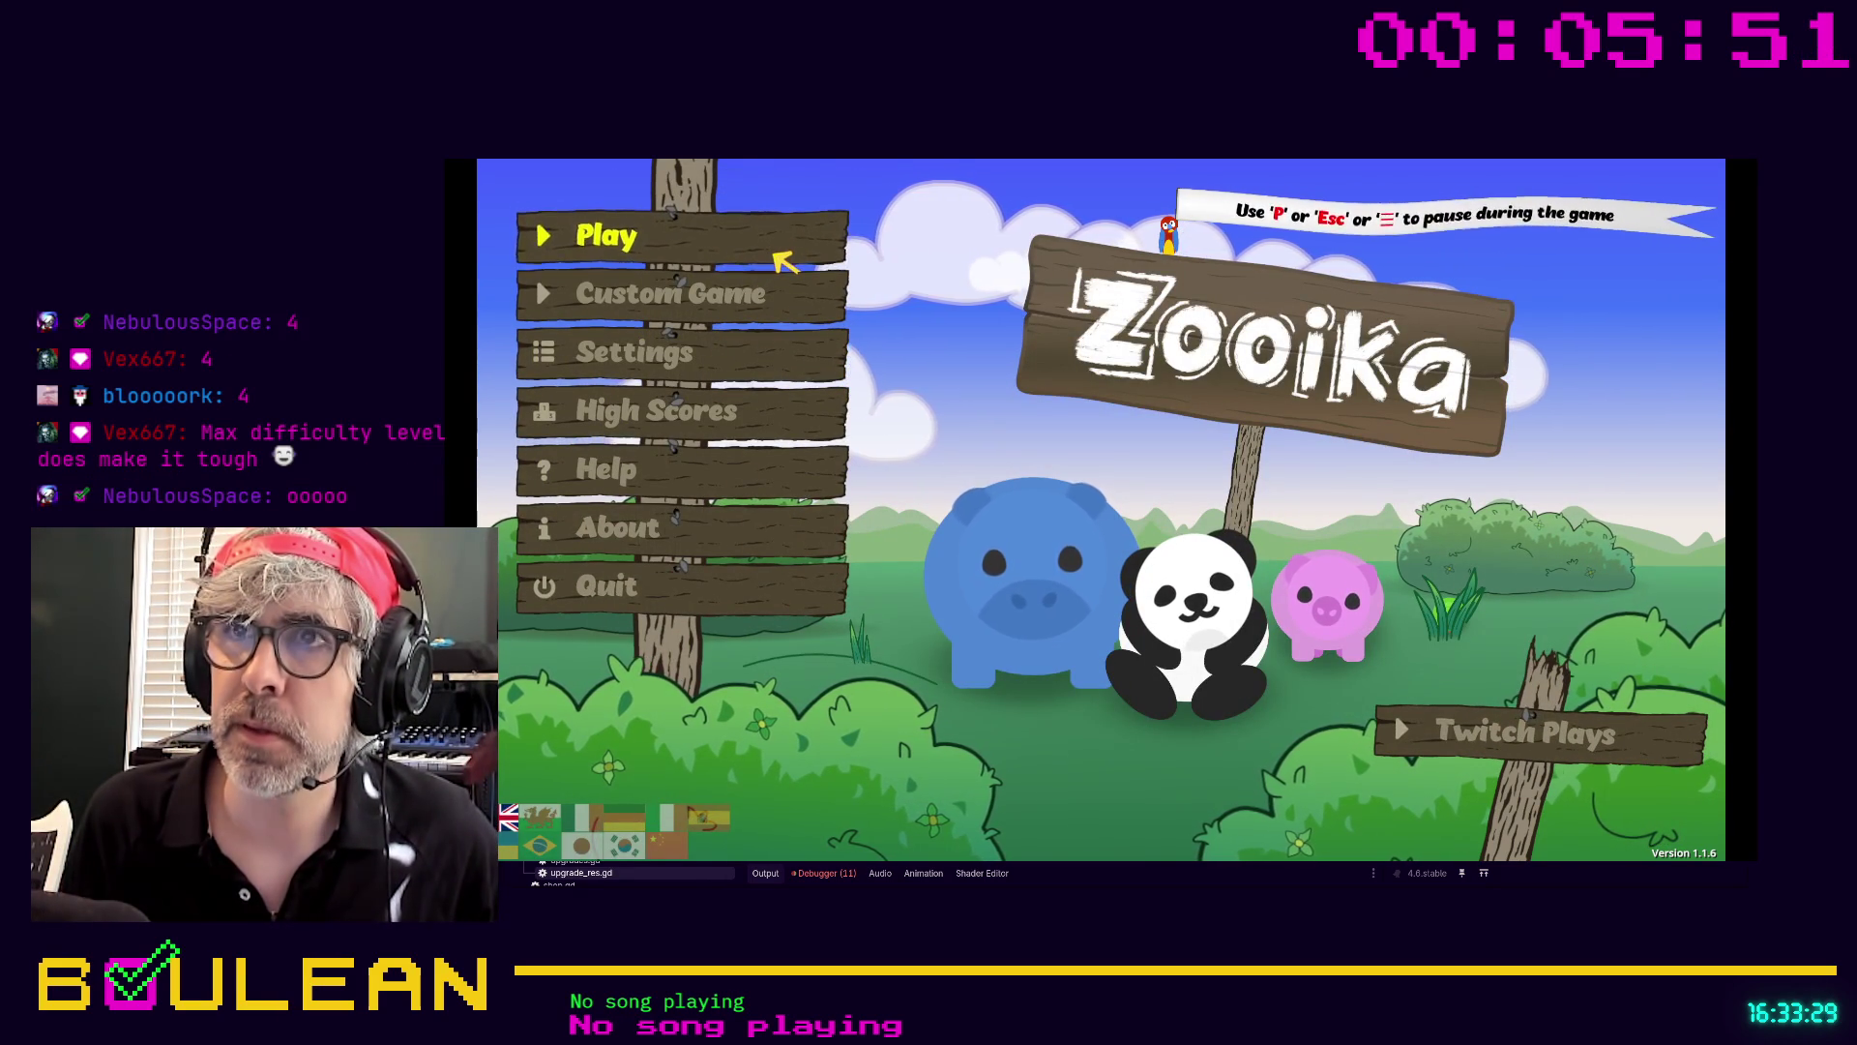
click(776, 255)
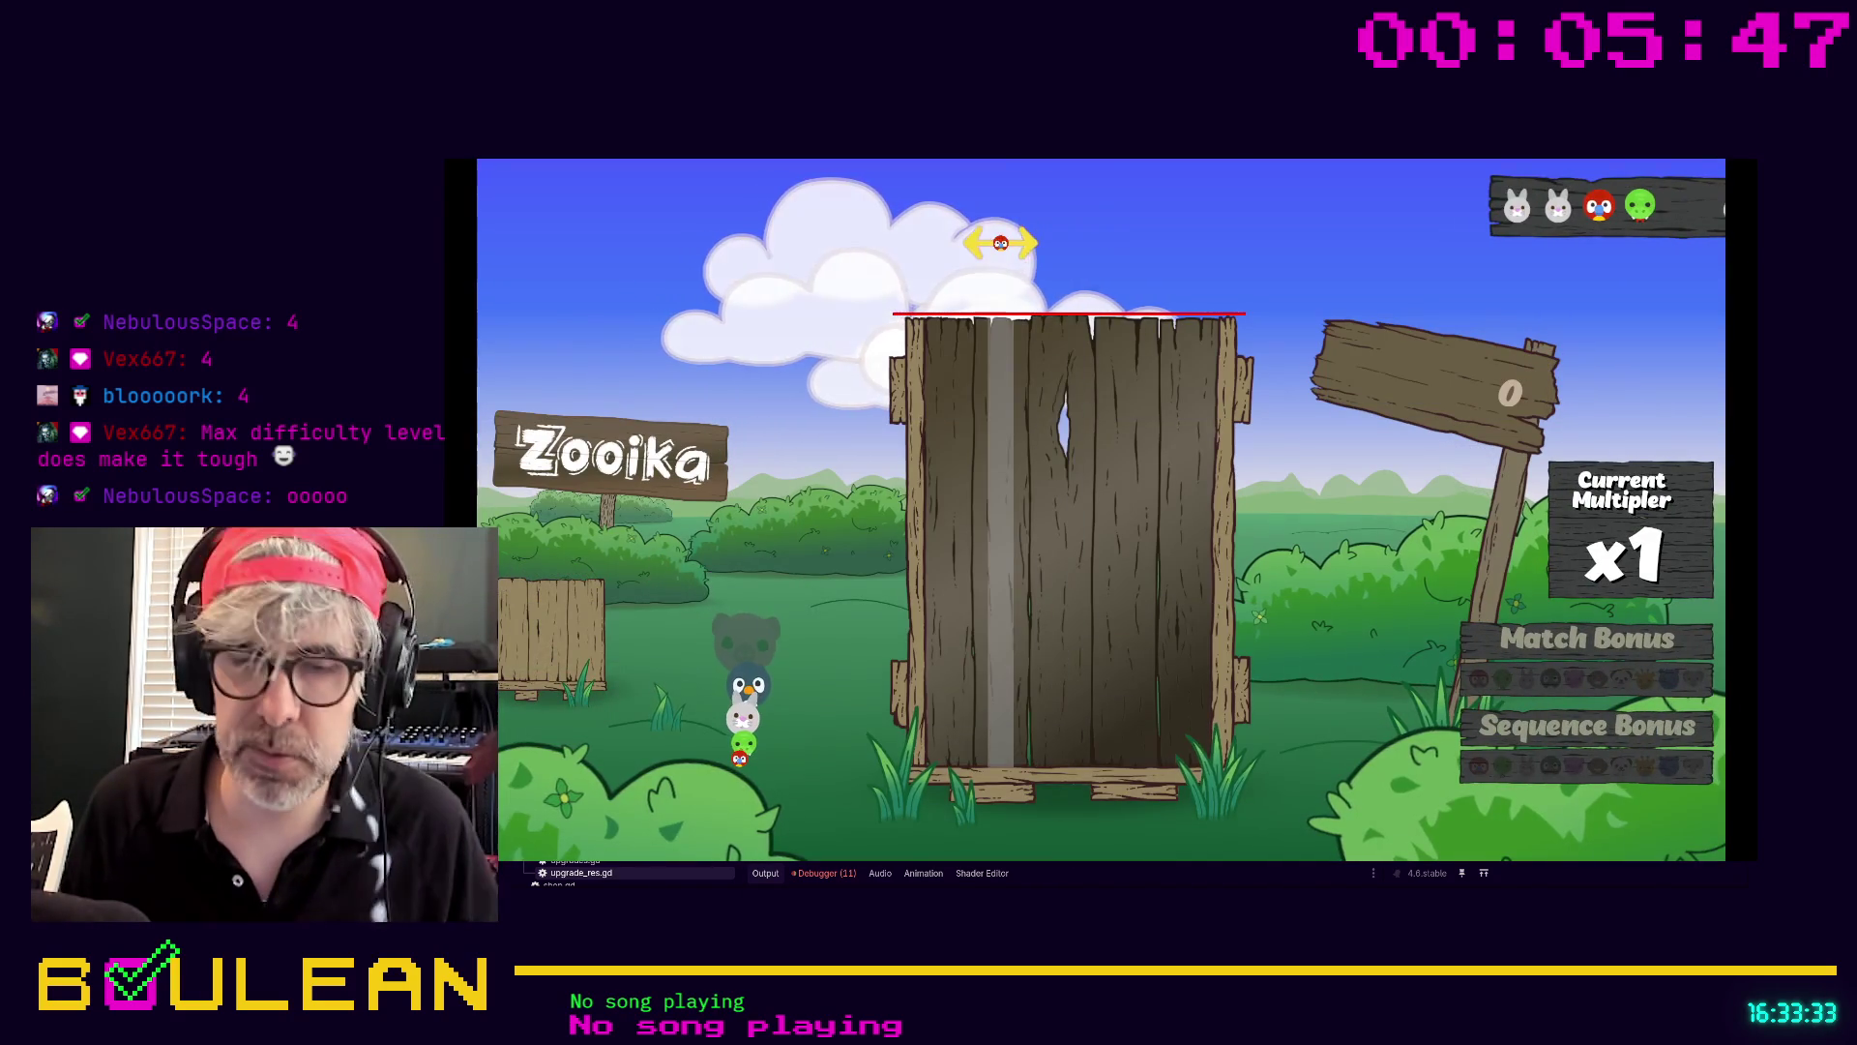
key(Escape)
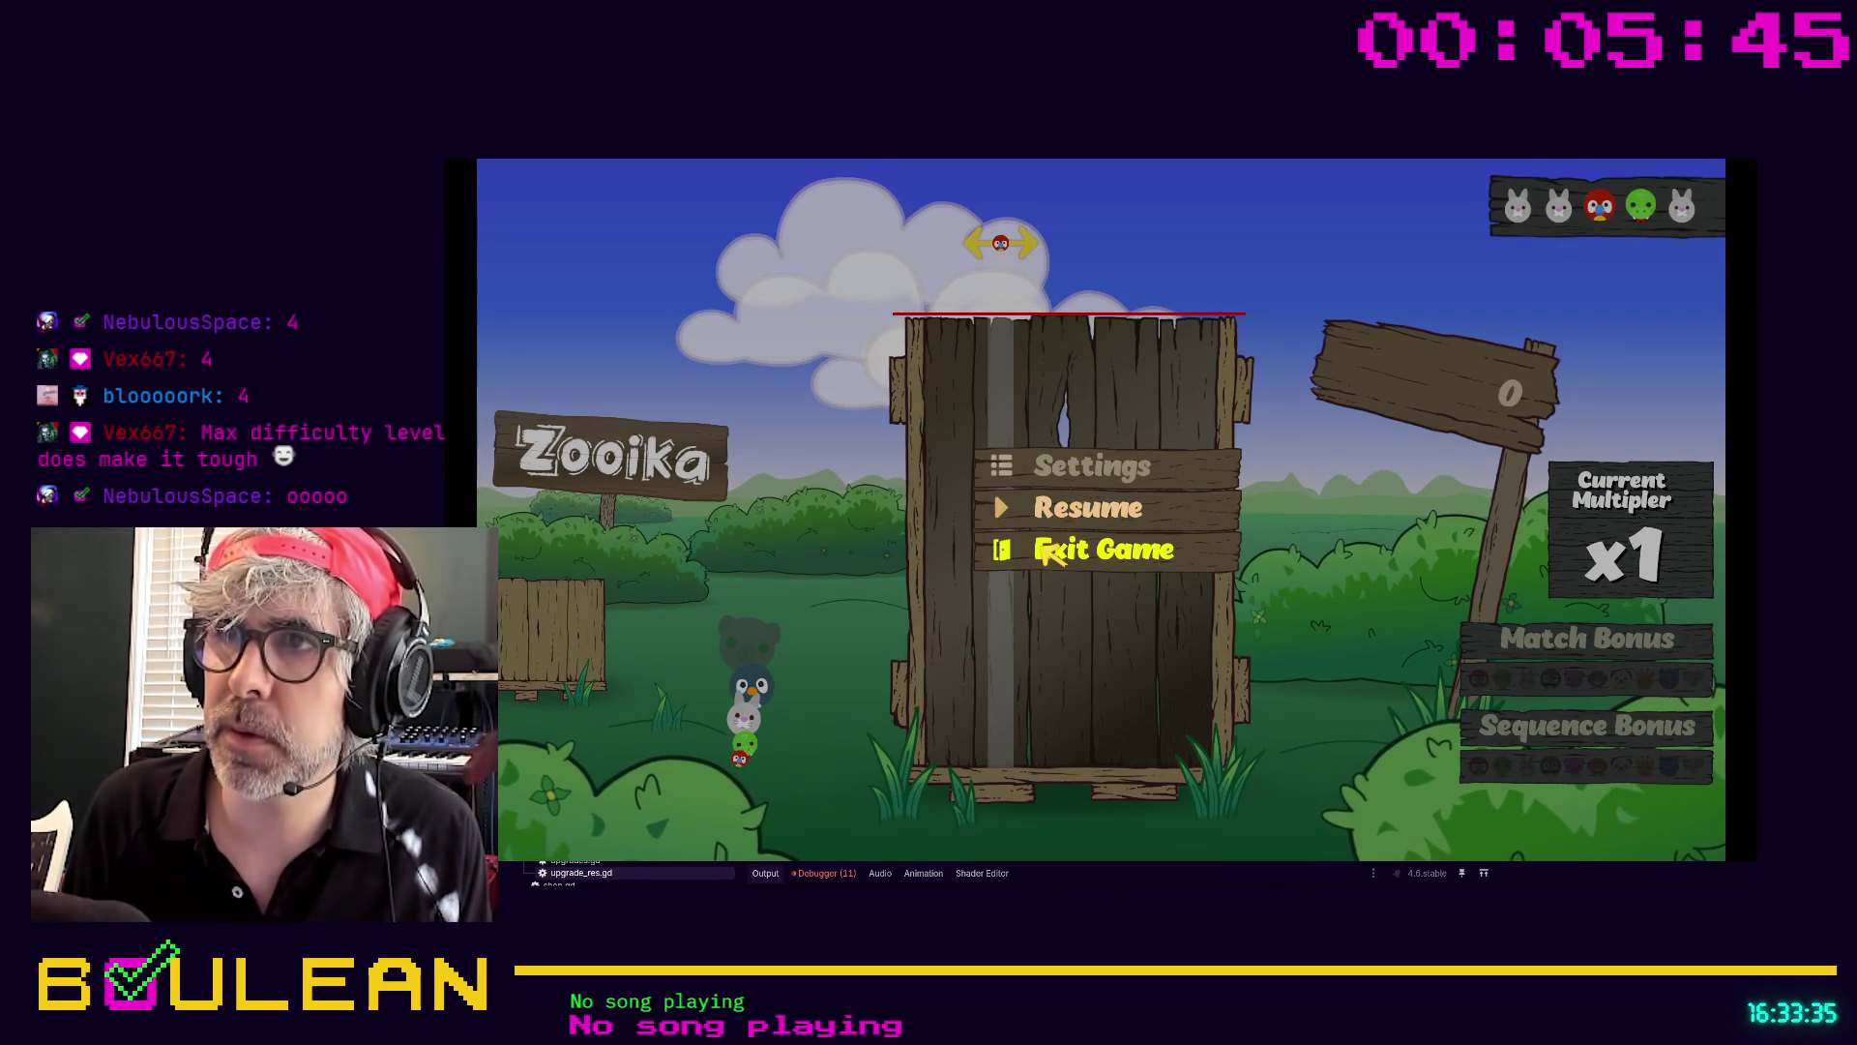
click(1045, 550)
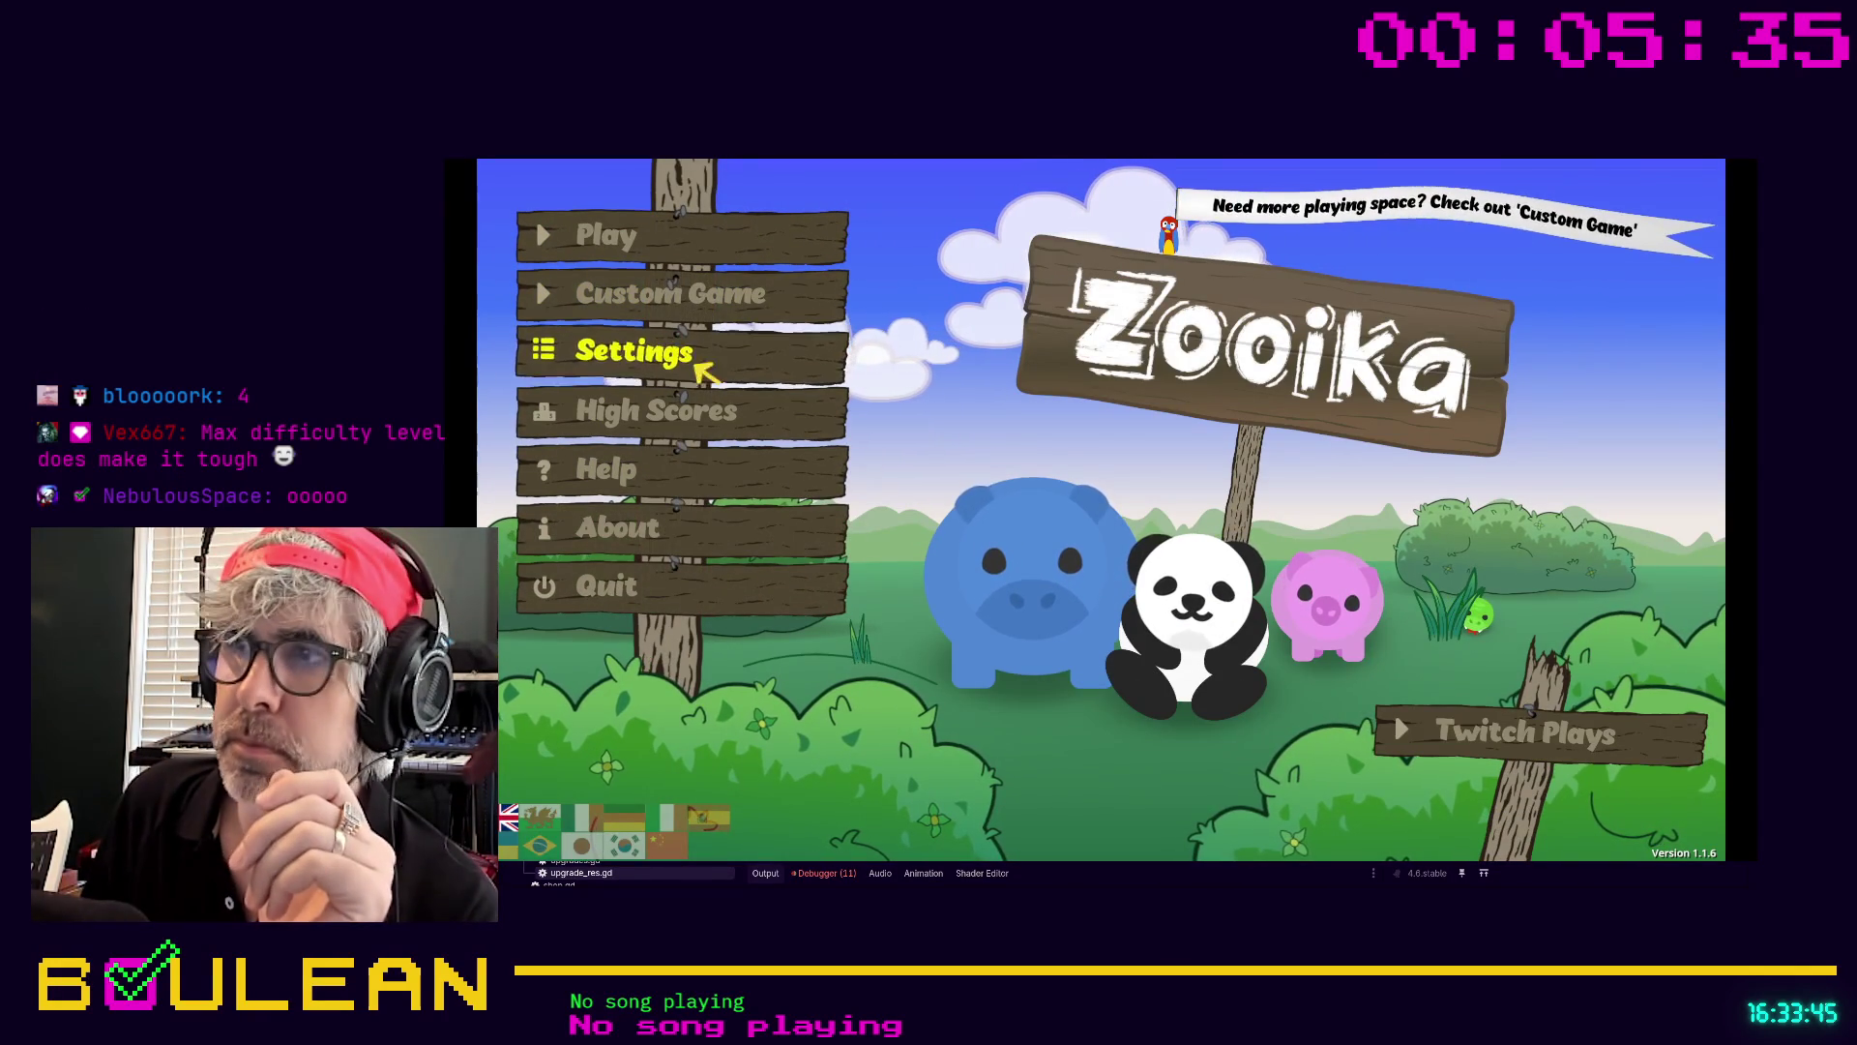
click(1524, 732)
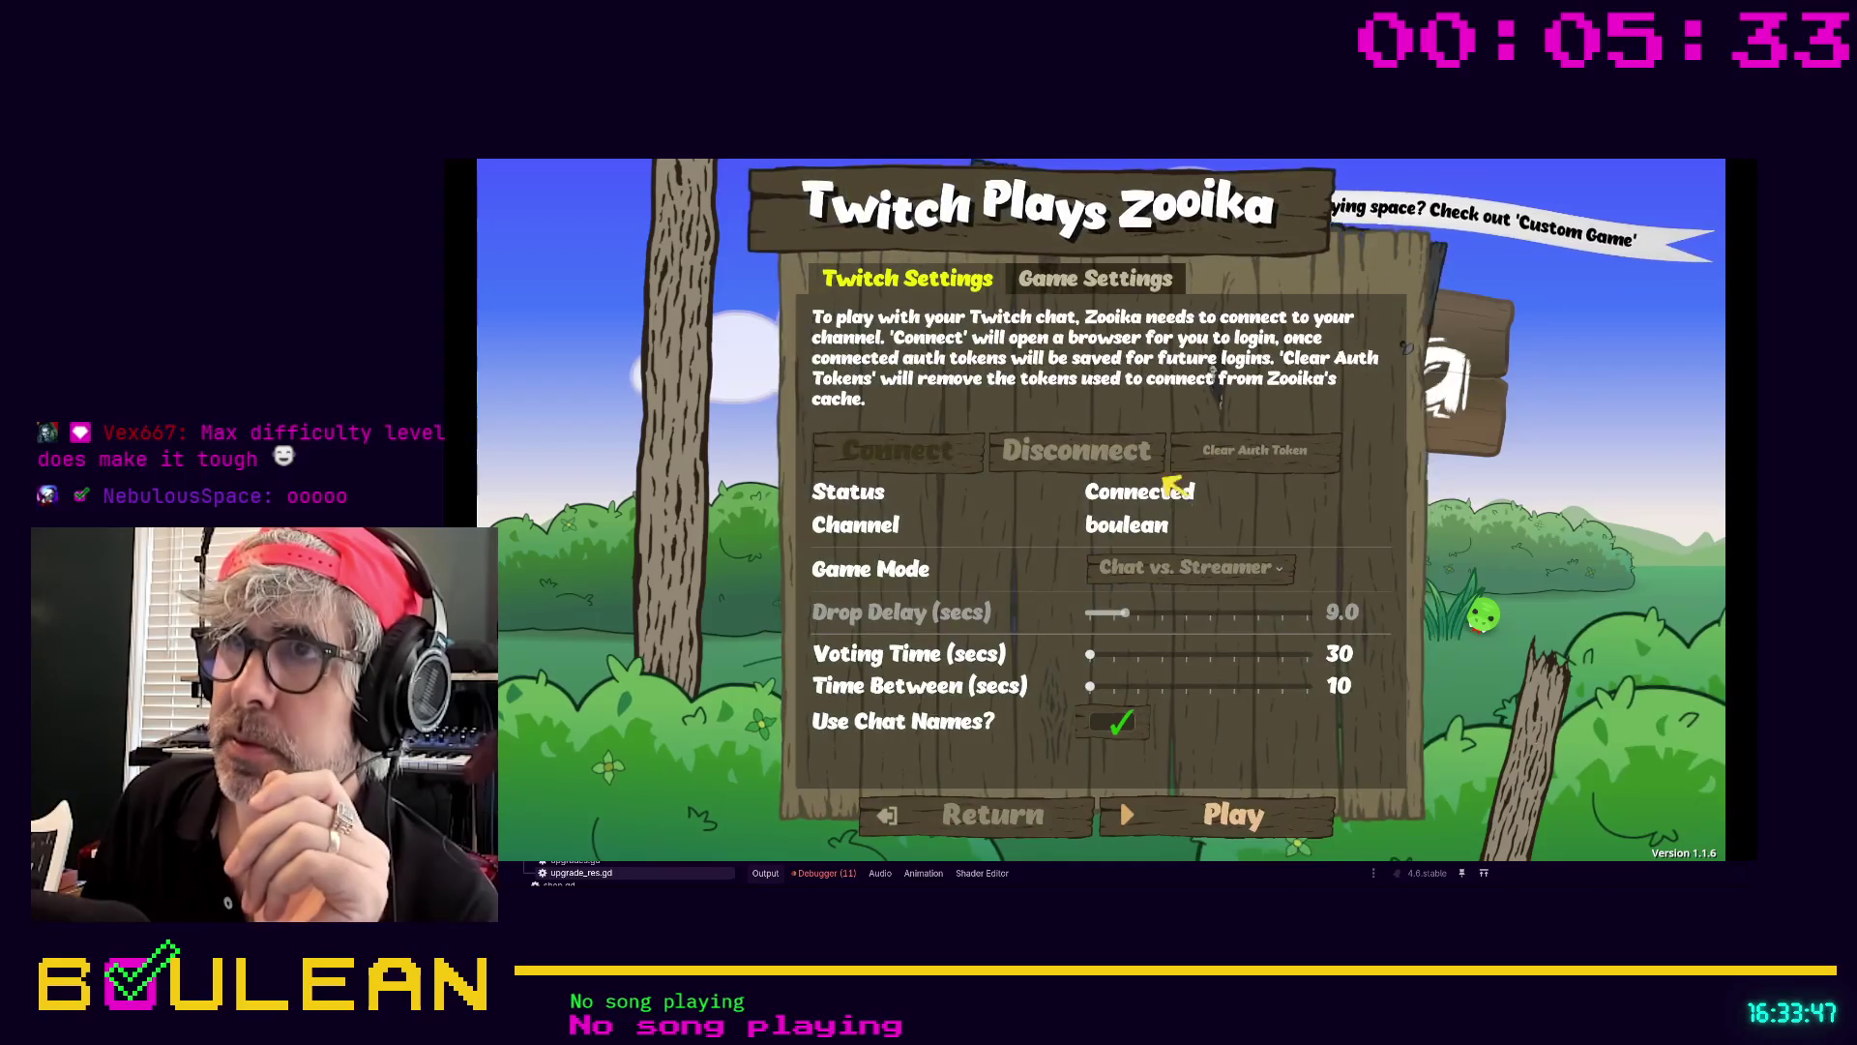
Step: Lower the difficulty from Watermelons! to Packed, then go back to the main menu and quit Zooika
click(1079, 282)
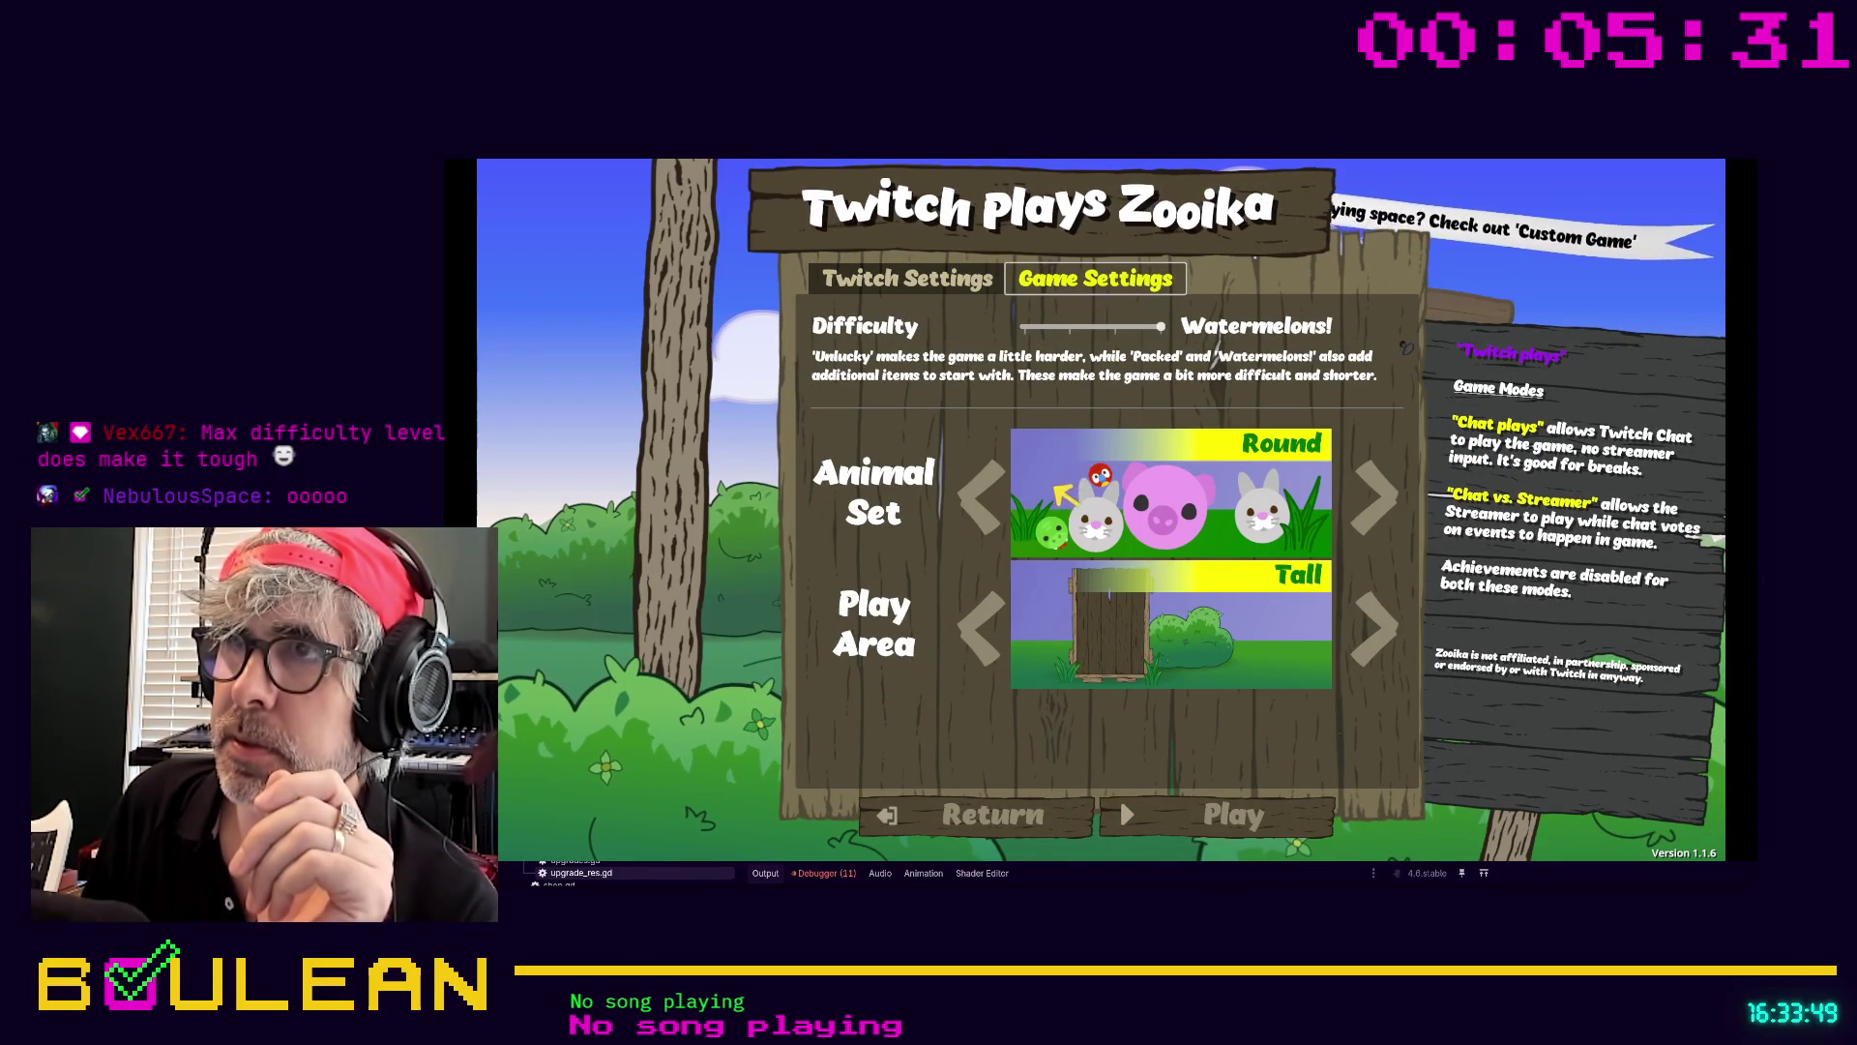
click(907, 283)
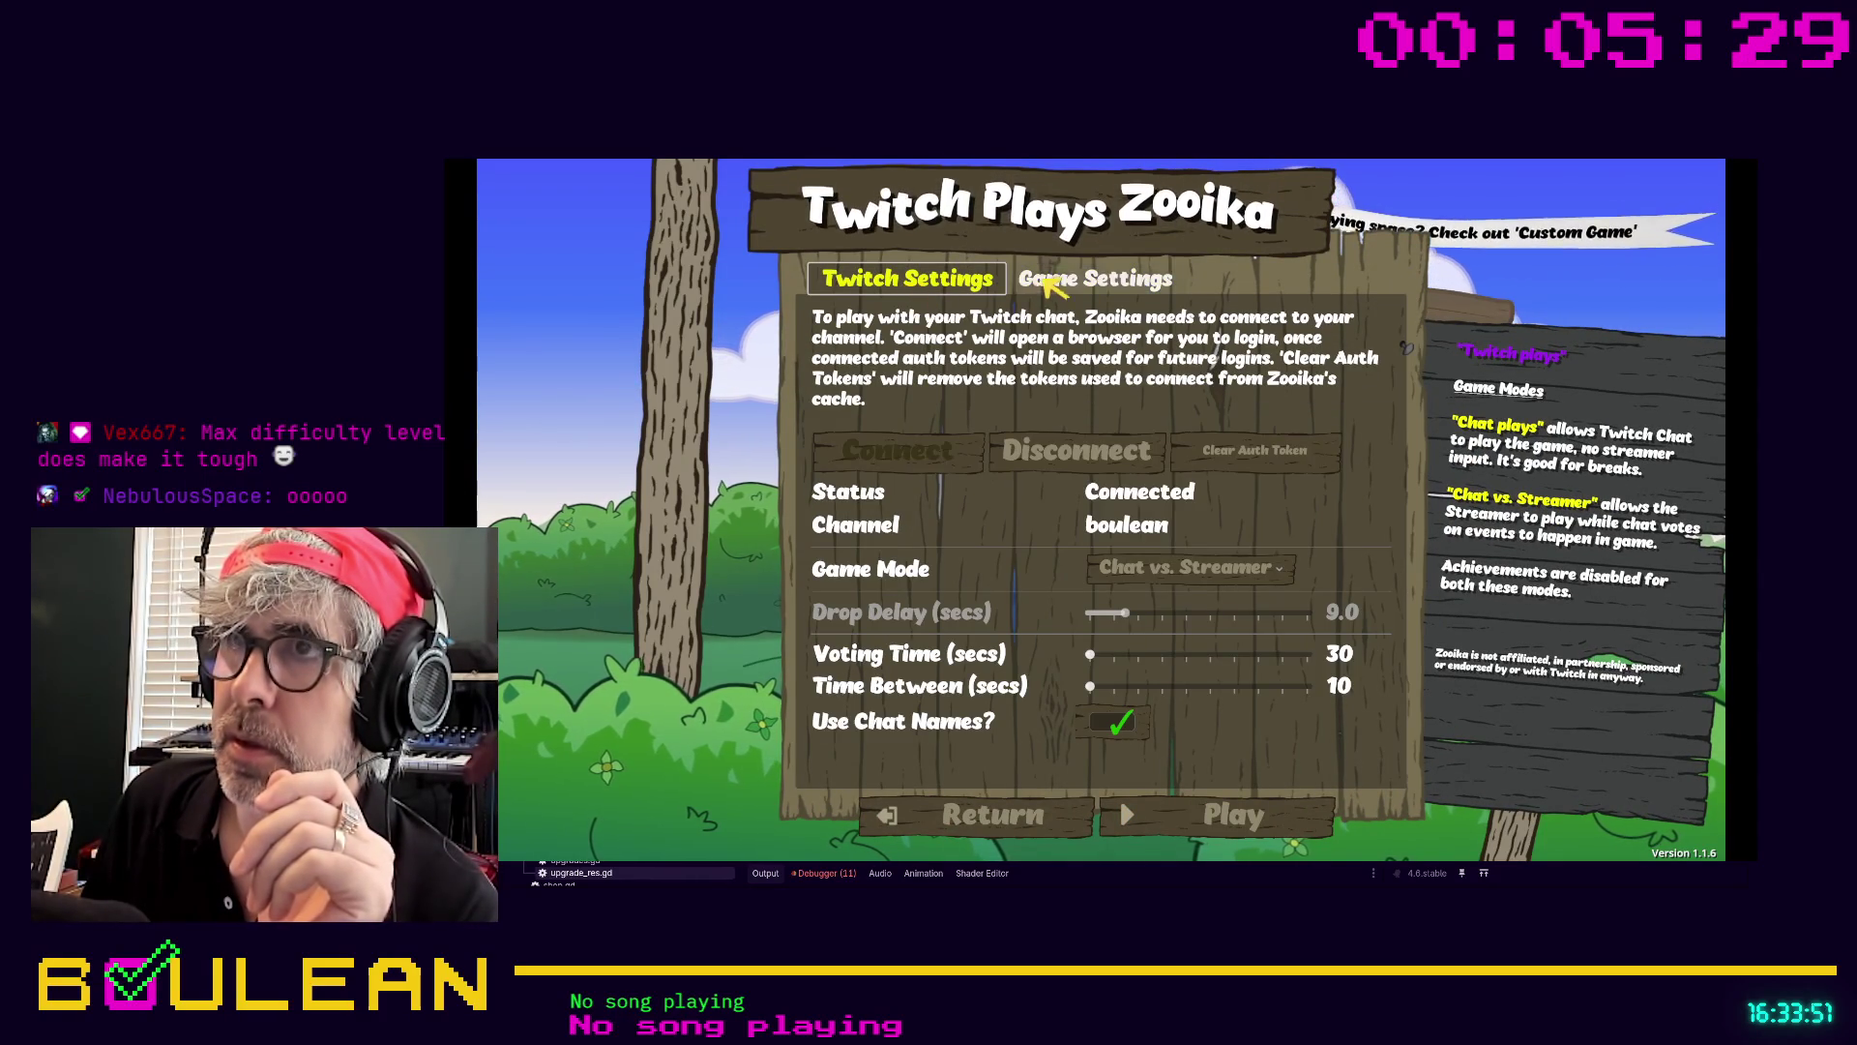
click(1094, 281)
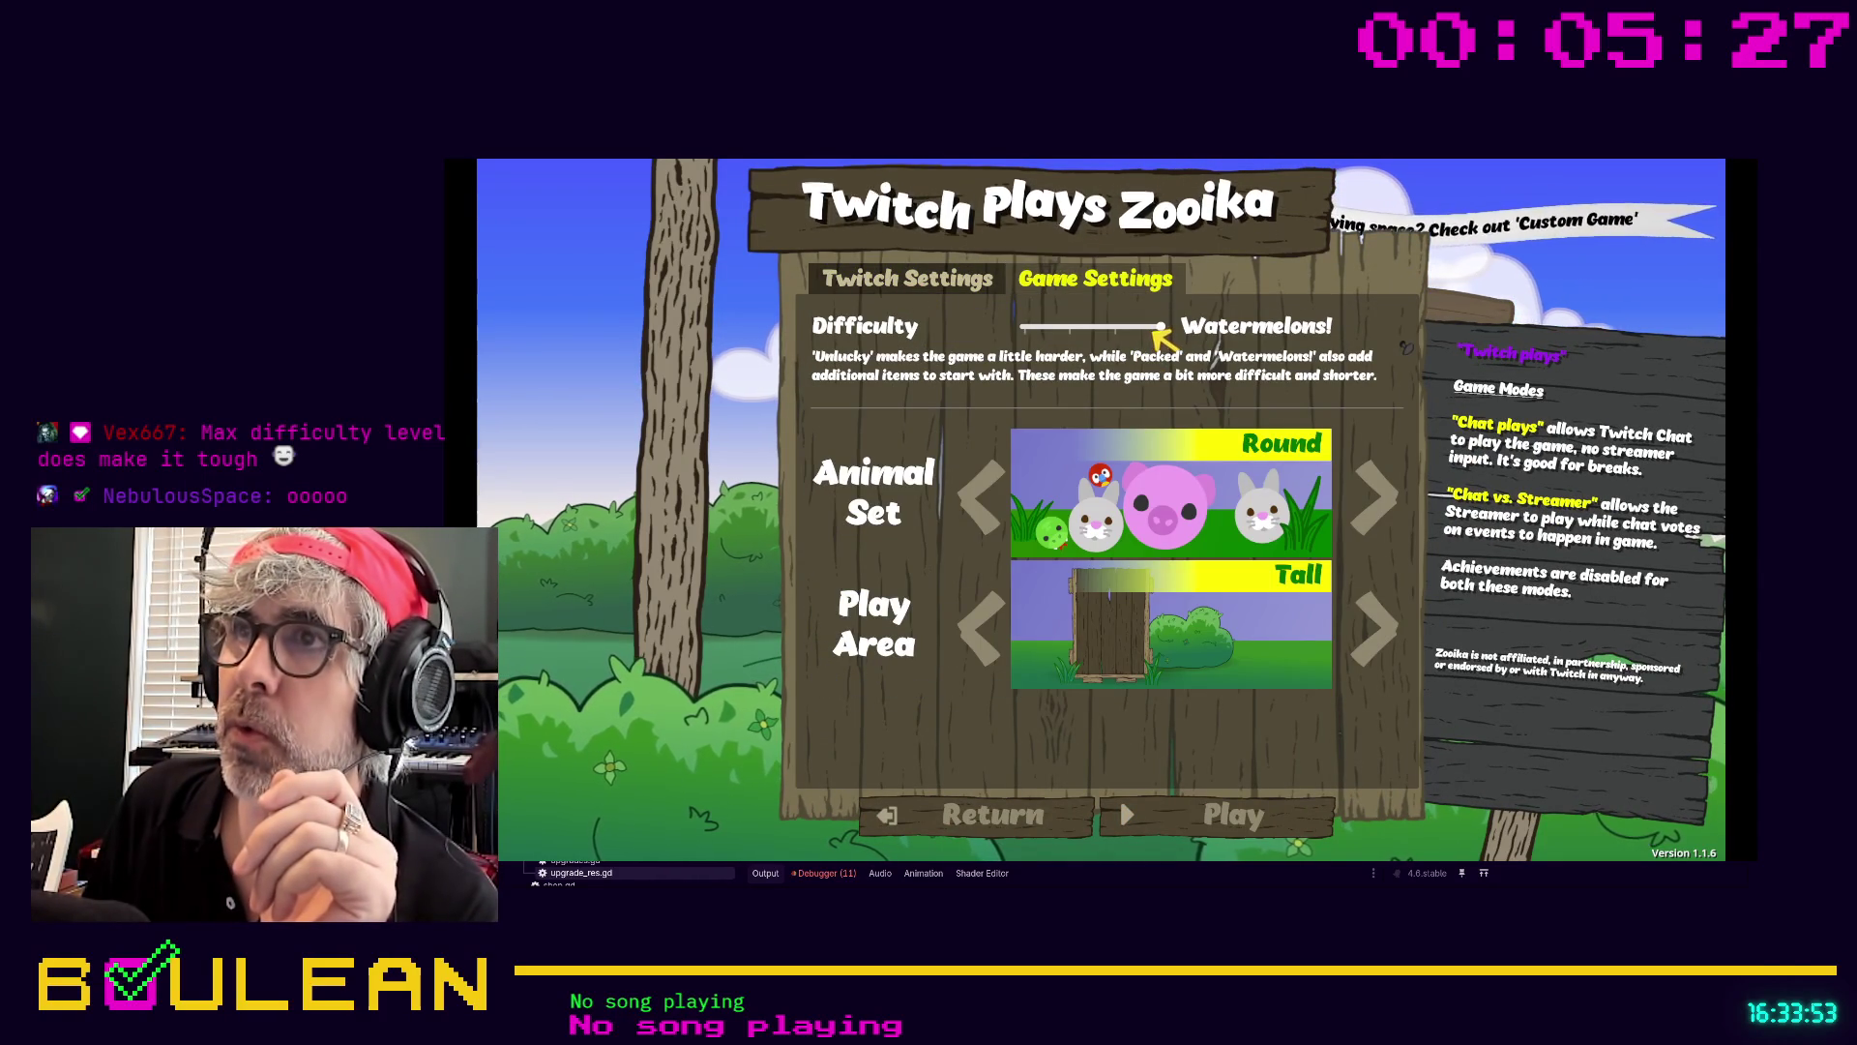
drag(1160, 327, 1027, 326)
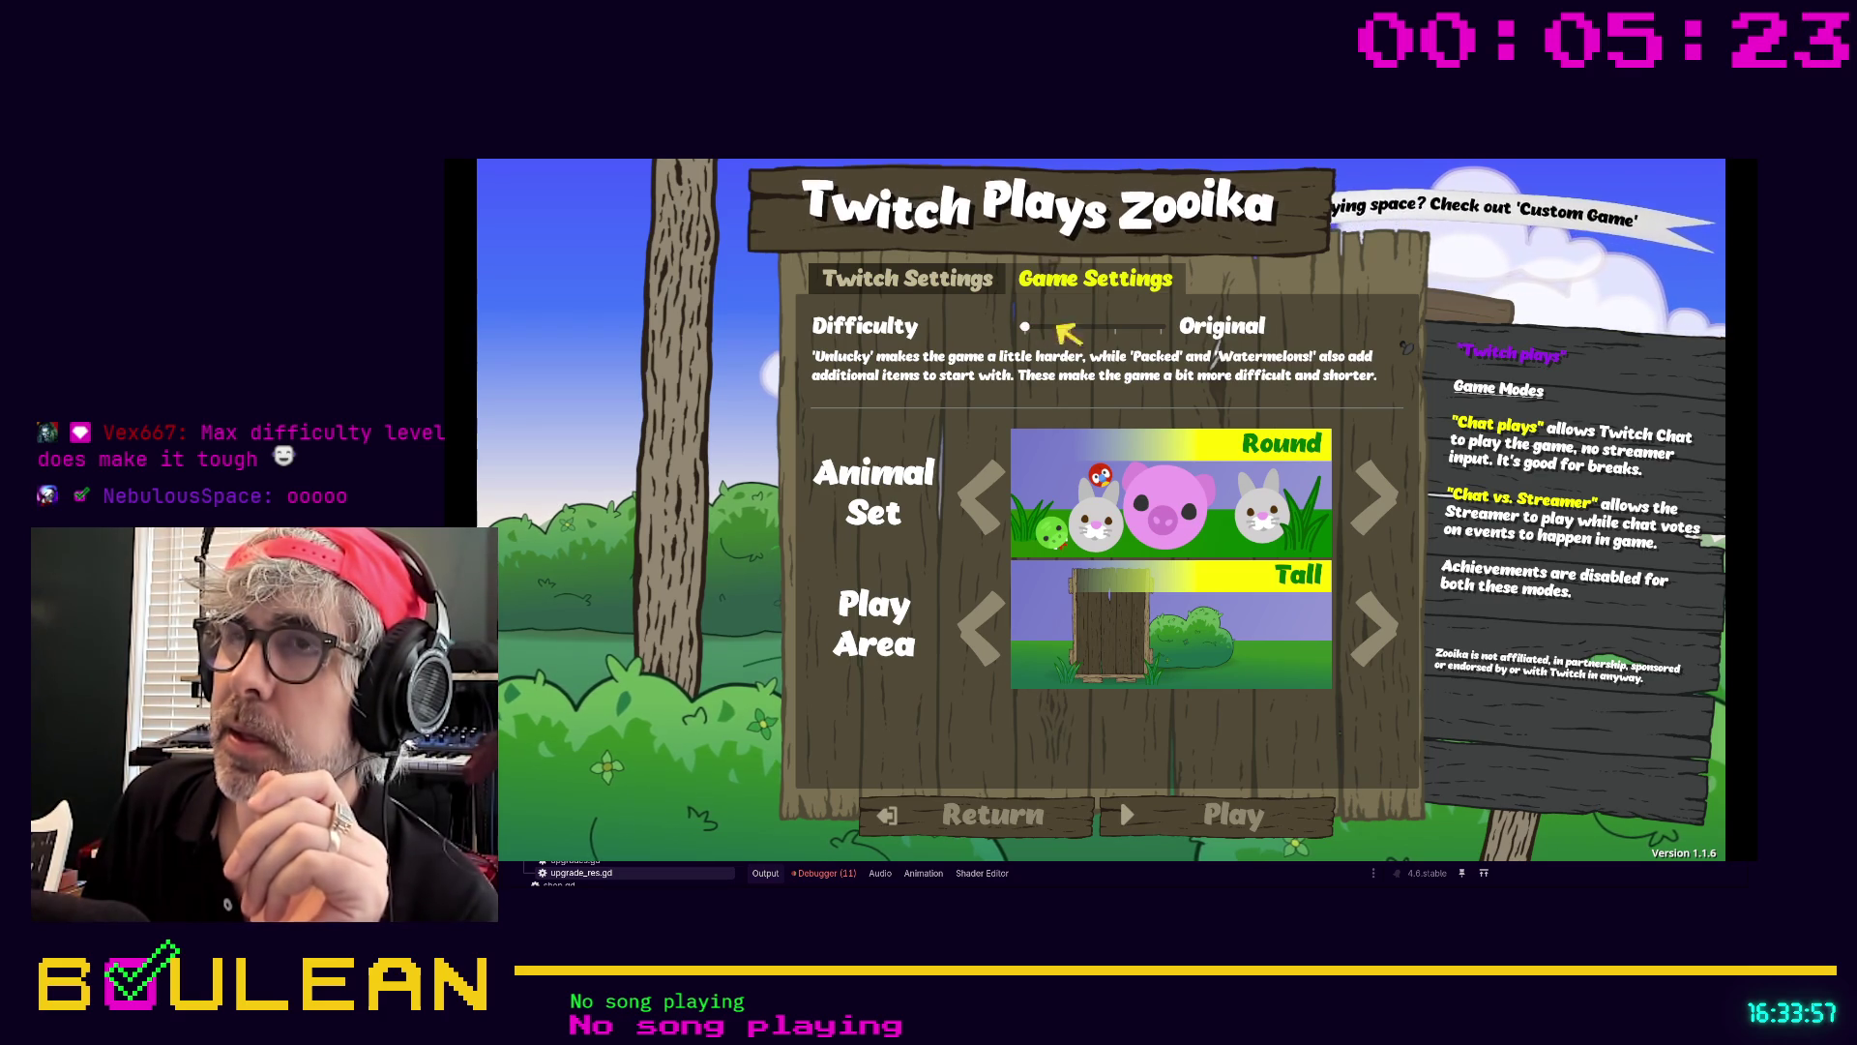
scroll(1048, 332, up, 3)
scroll(1048, 332, down, 3)
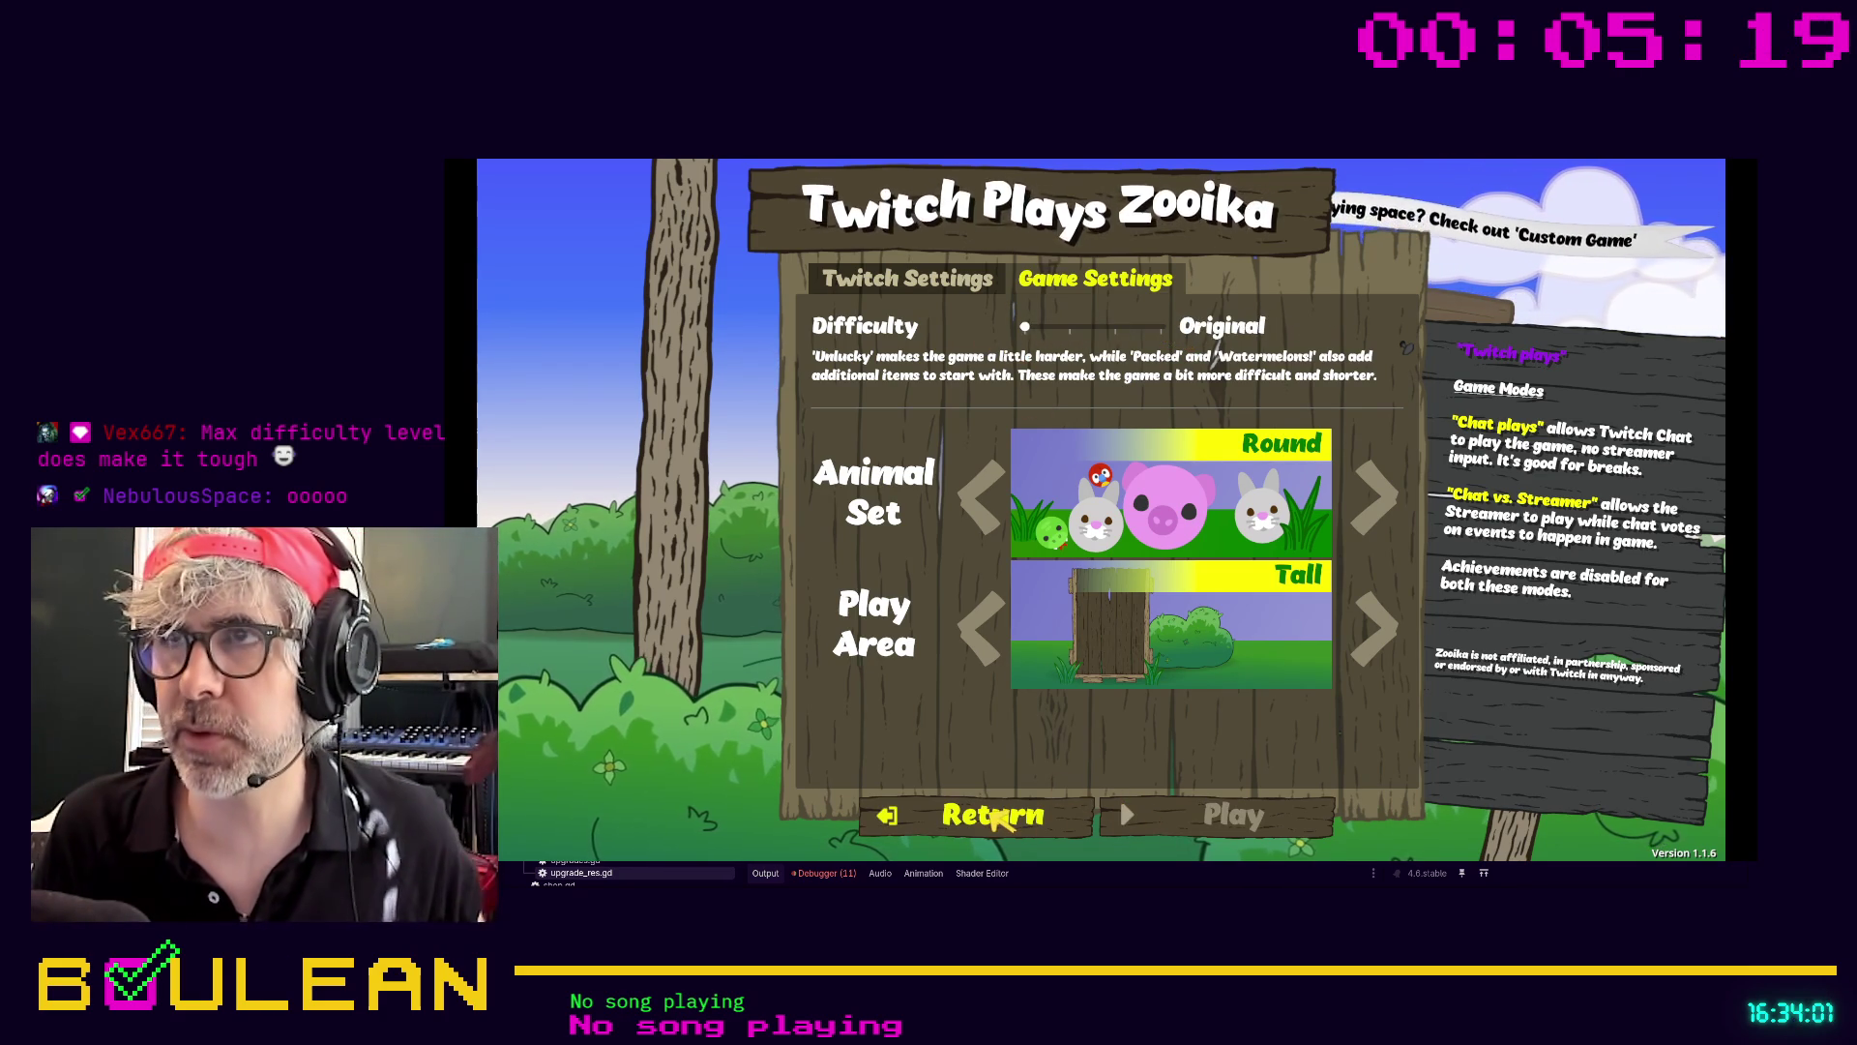
click(994, 810)
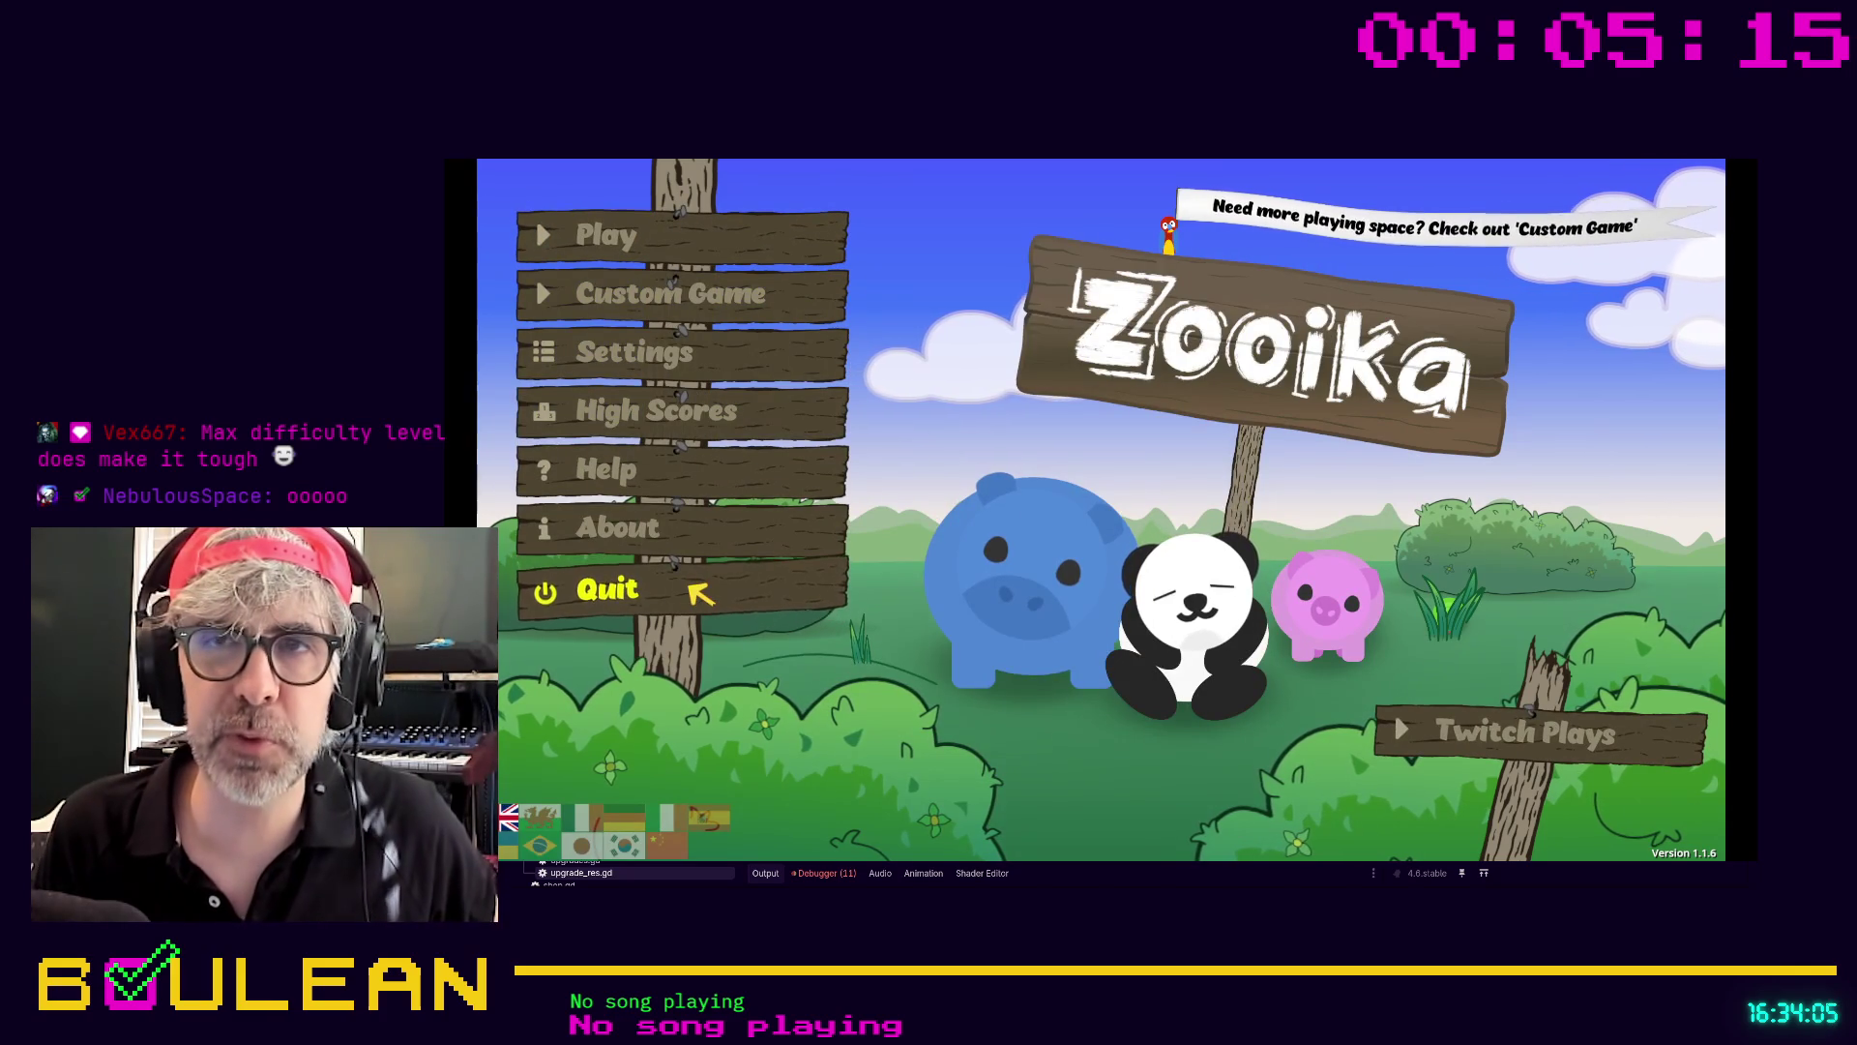
click(689, 584)
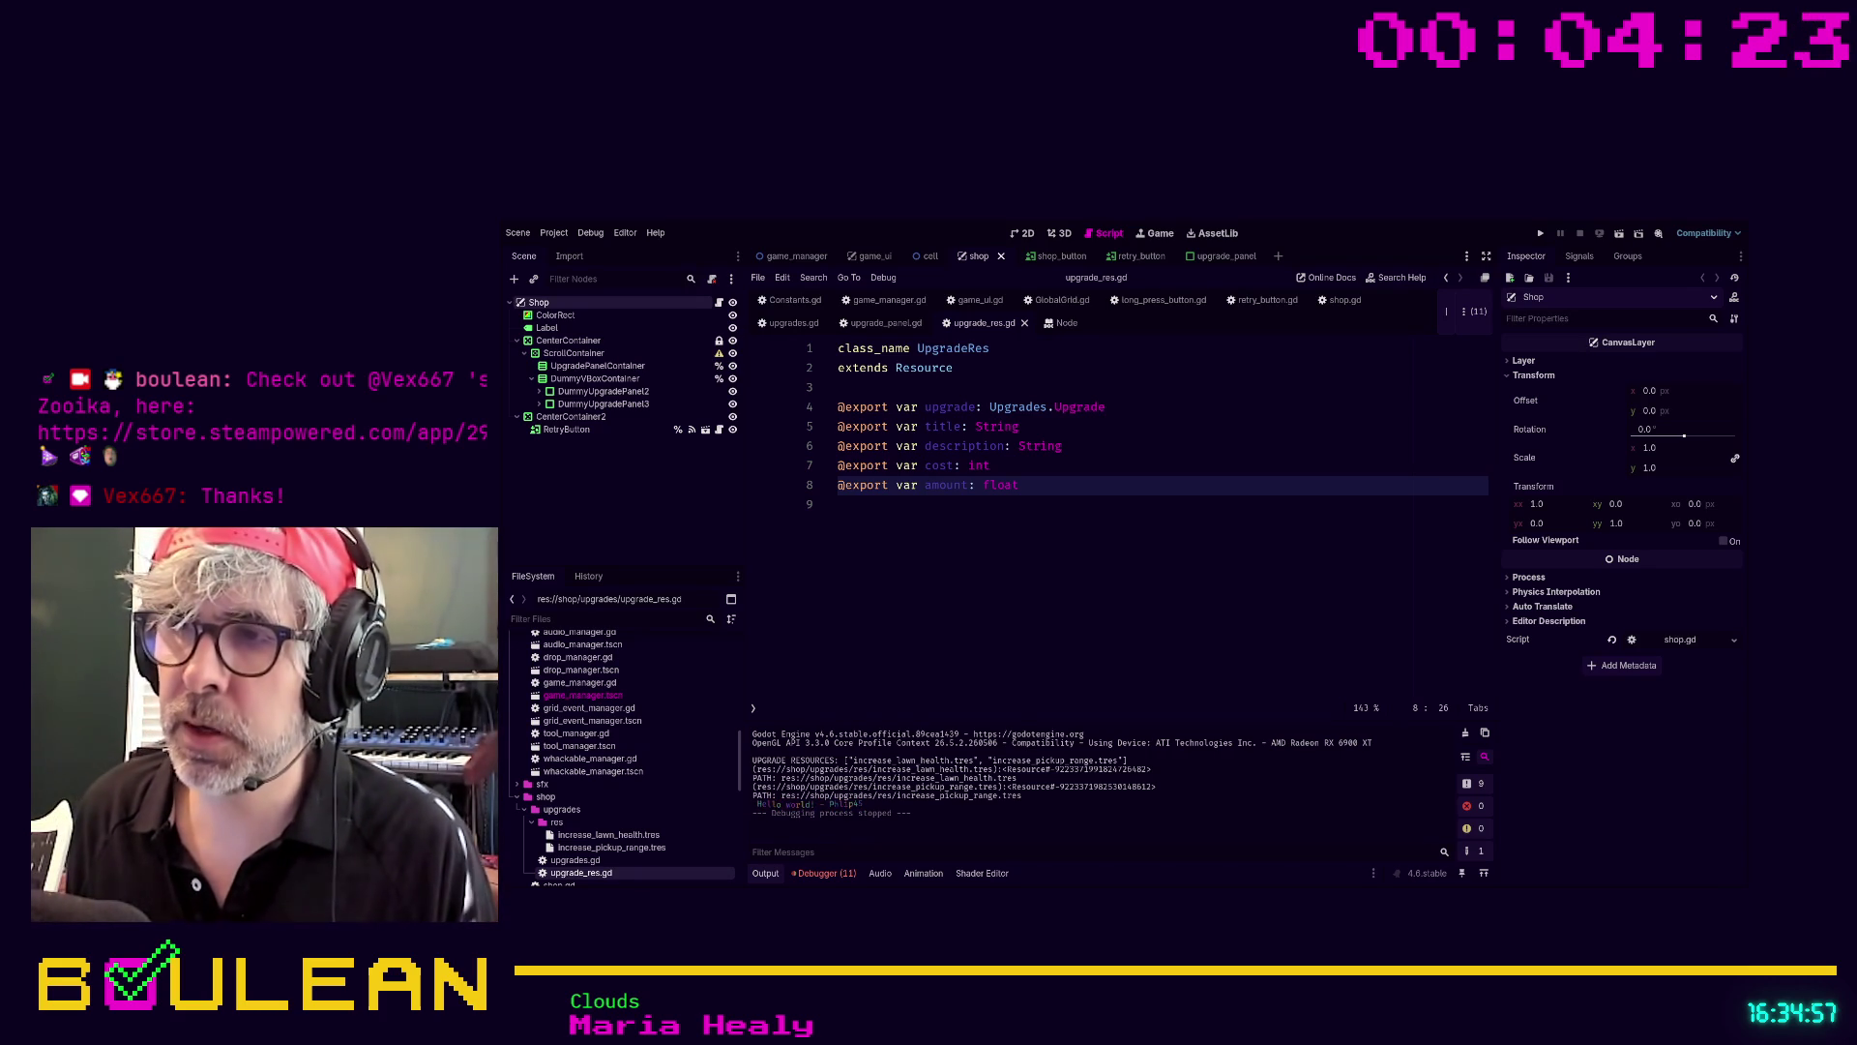
click(1103, 498)
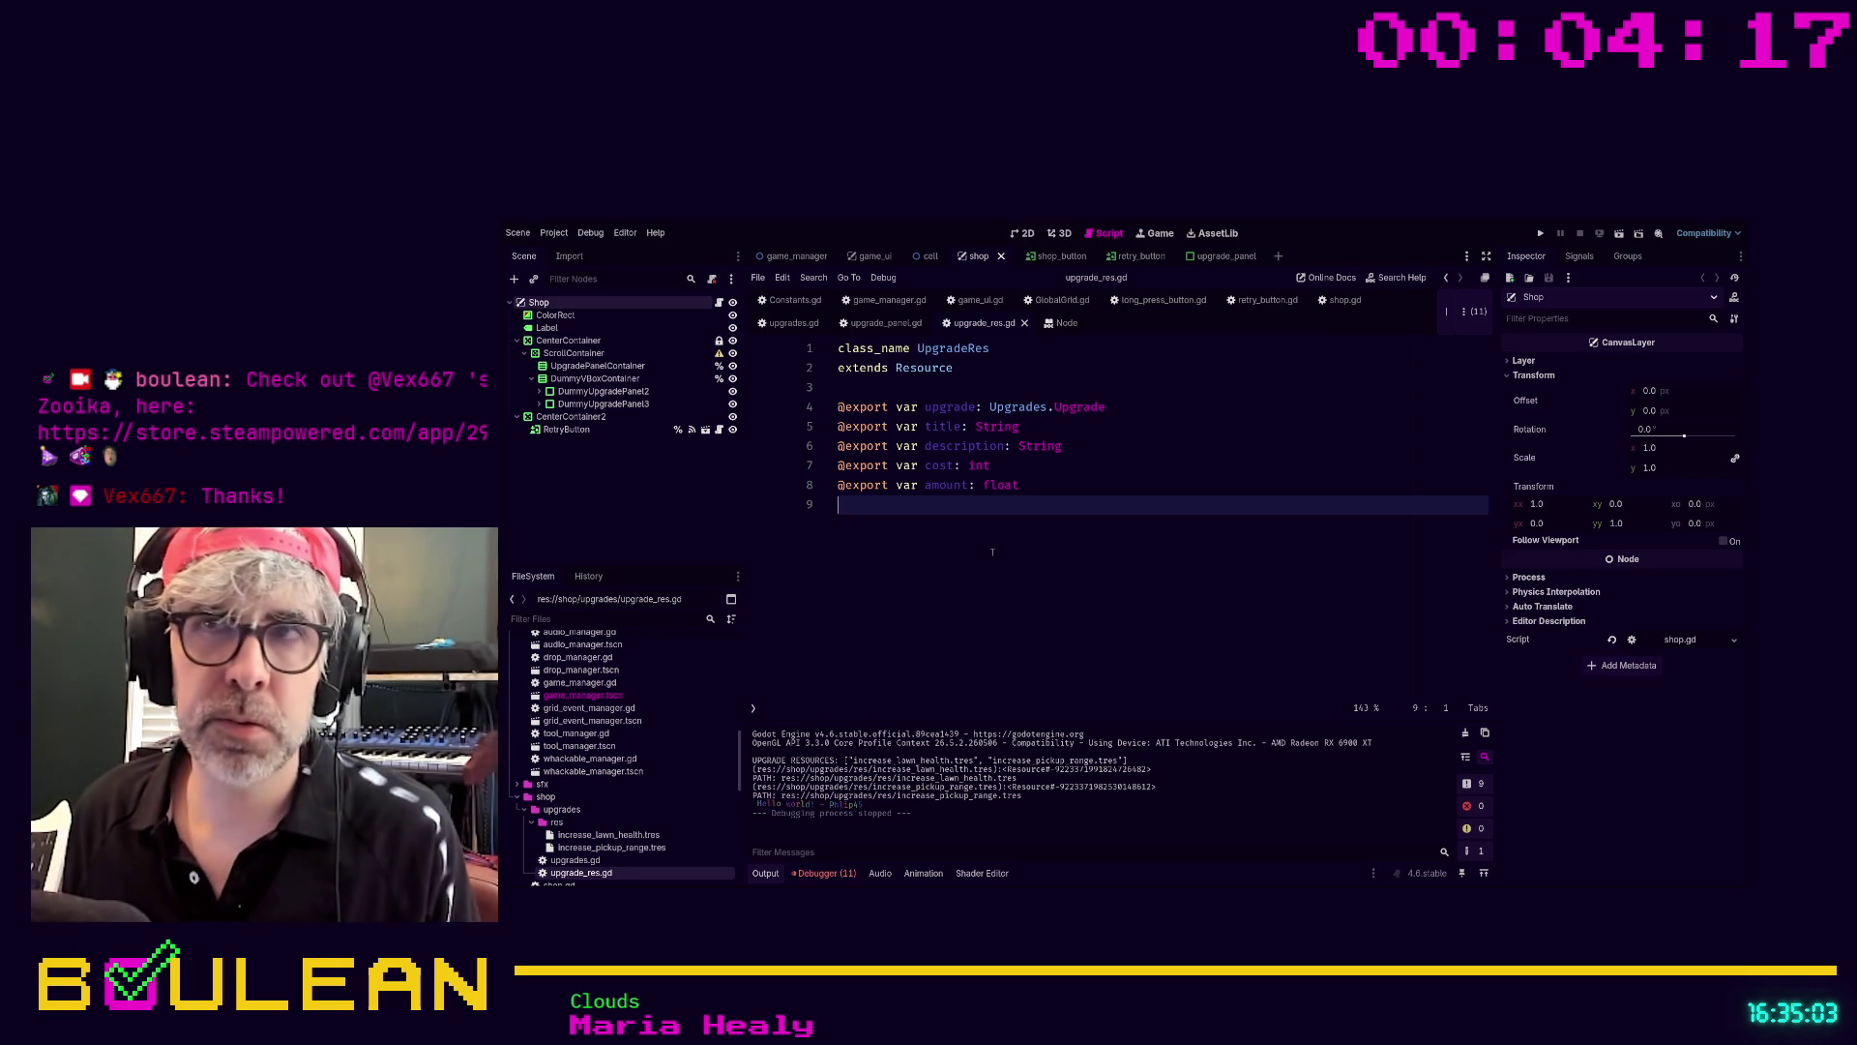
Step: Run the project with F5 to test the shop, then open Discord in a background tab
key(F5)
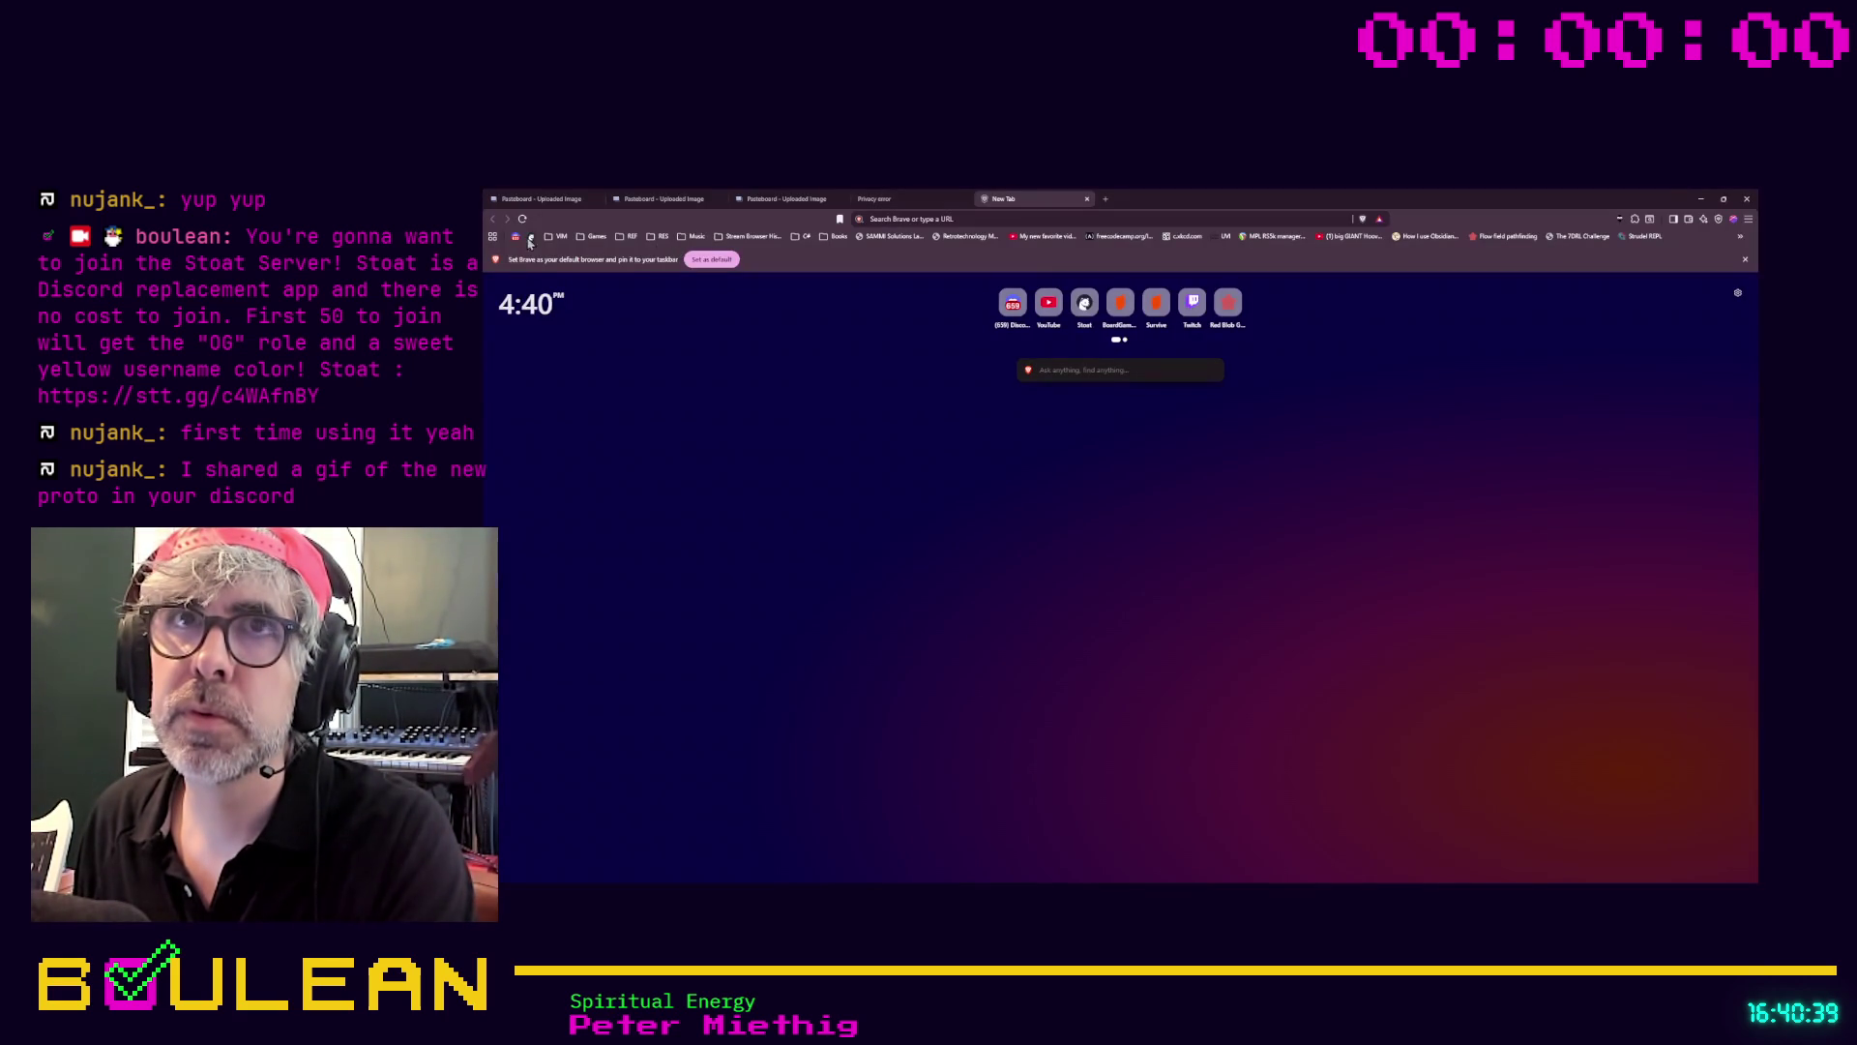
middle_click(517, 240)
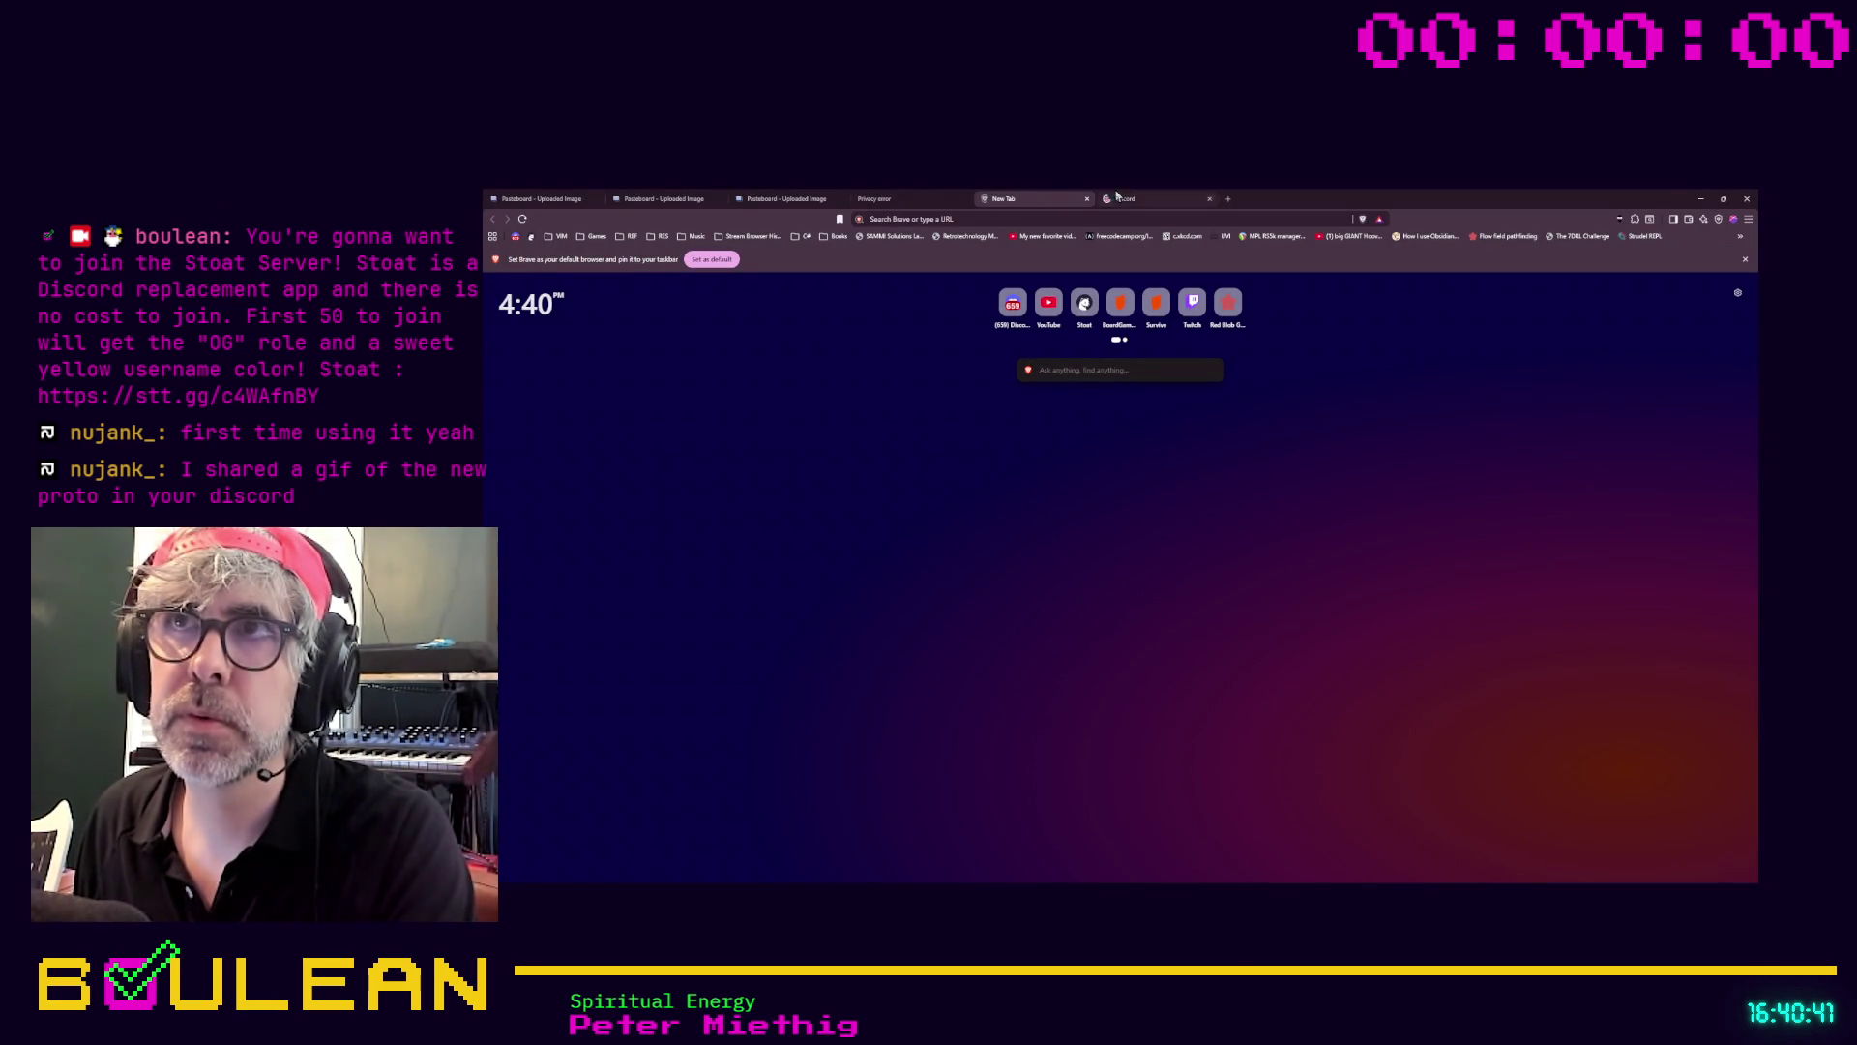
Step: Close the empty new tab and open Discord's #share-your-game channel
click(1087, 199)
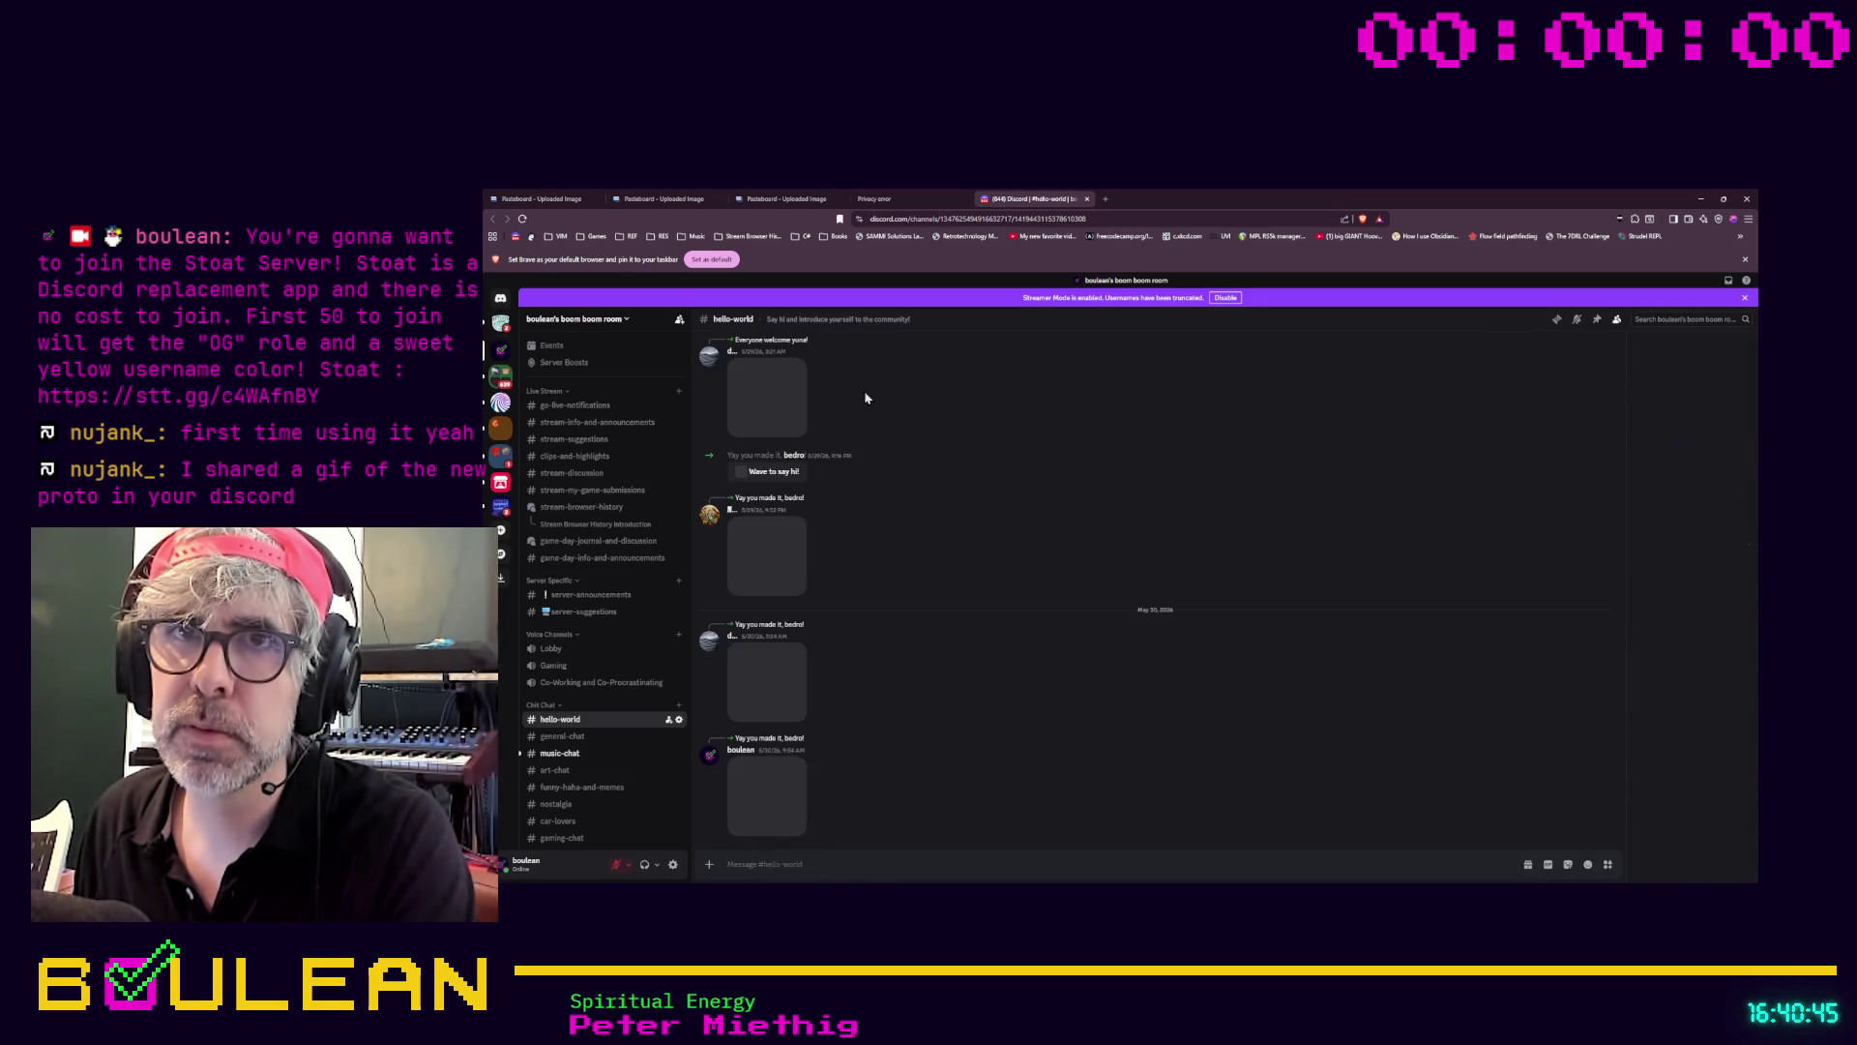
scroll(630, 543, down, 5)
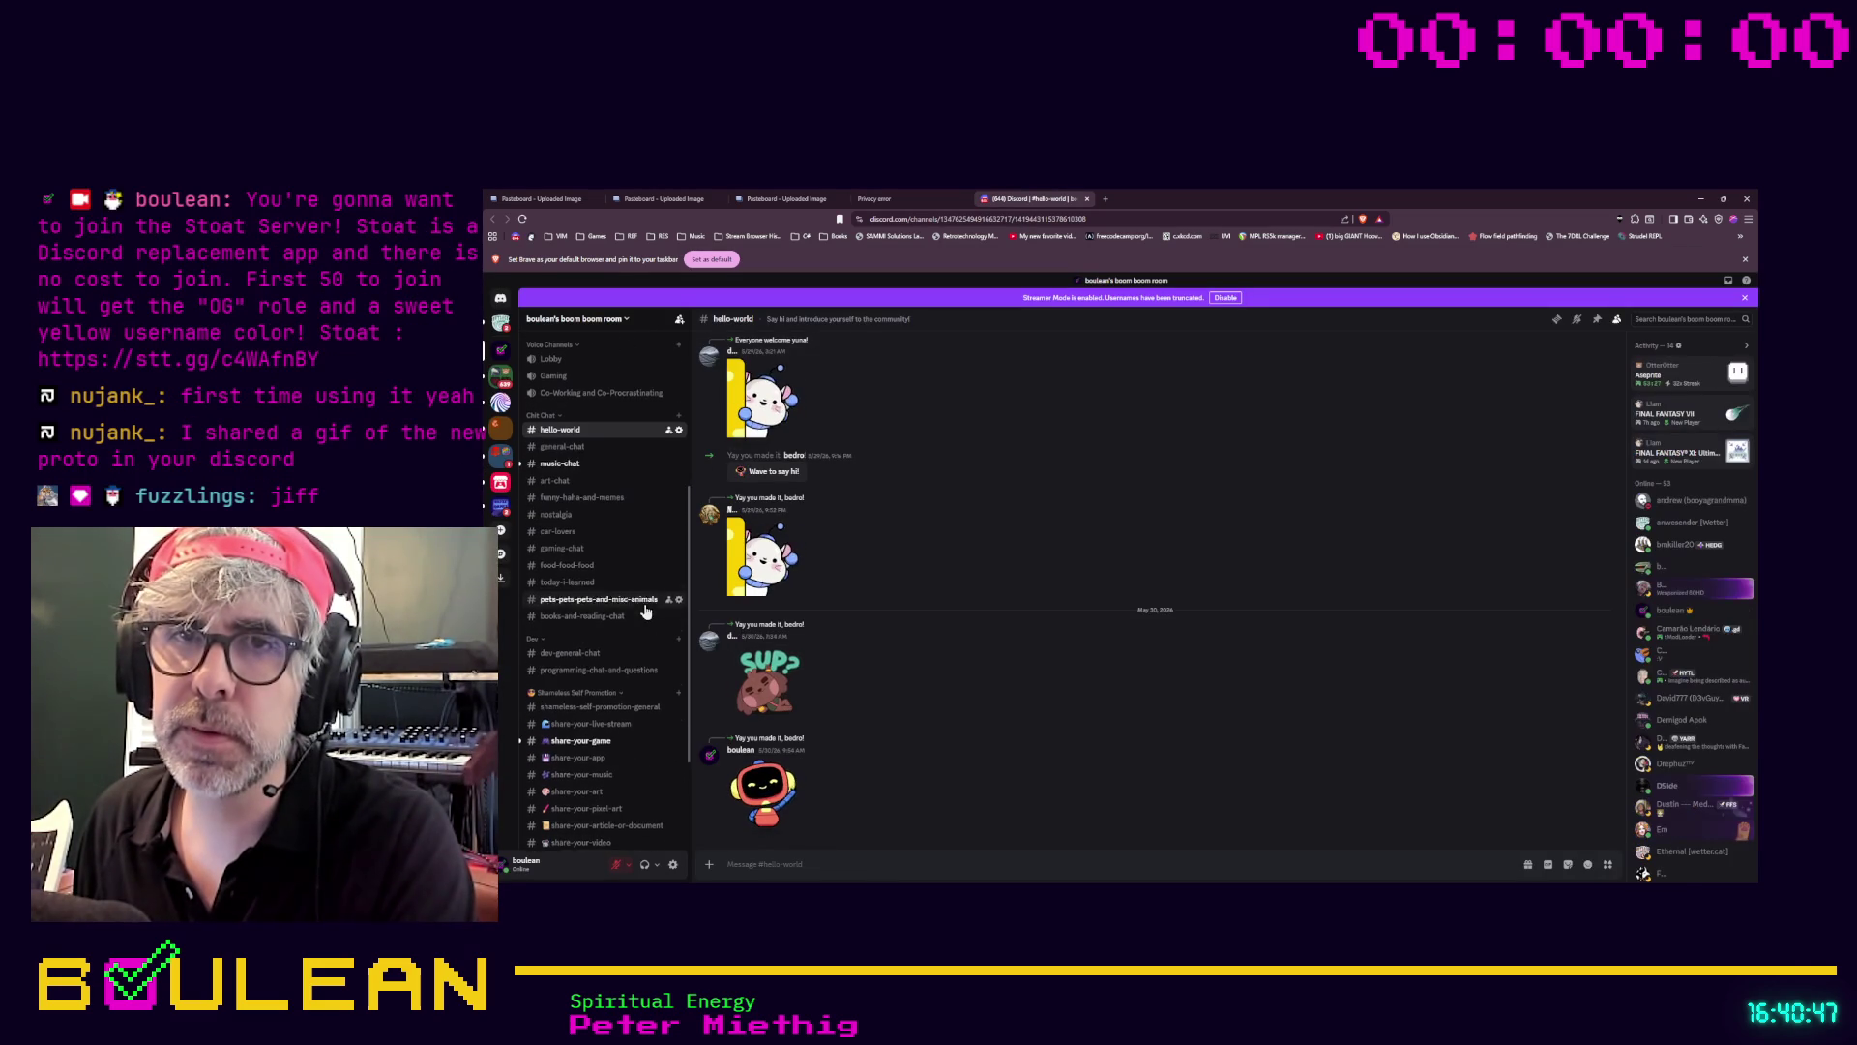
click(579, 732)
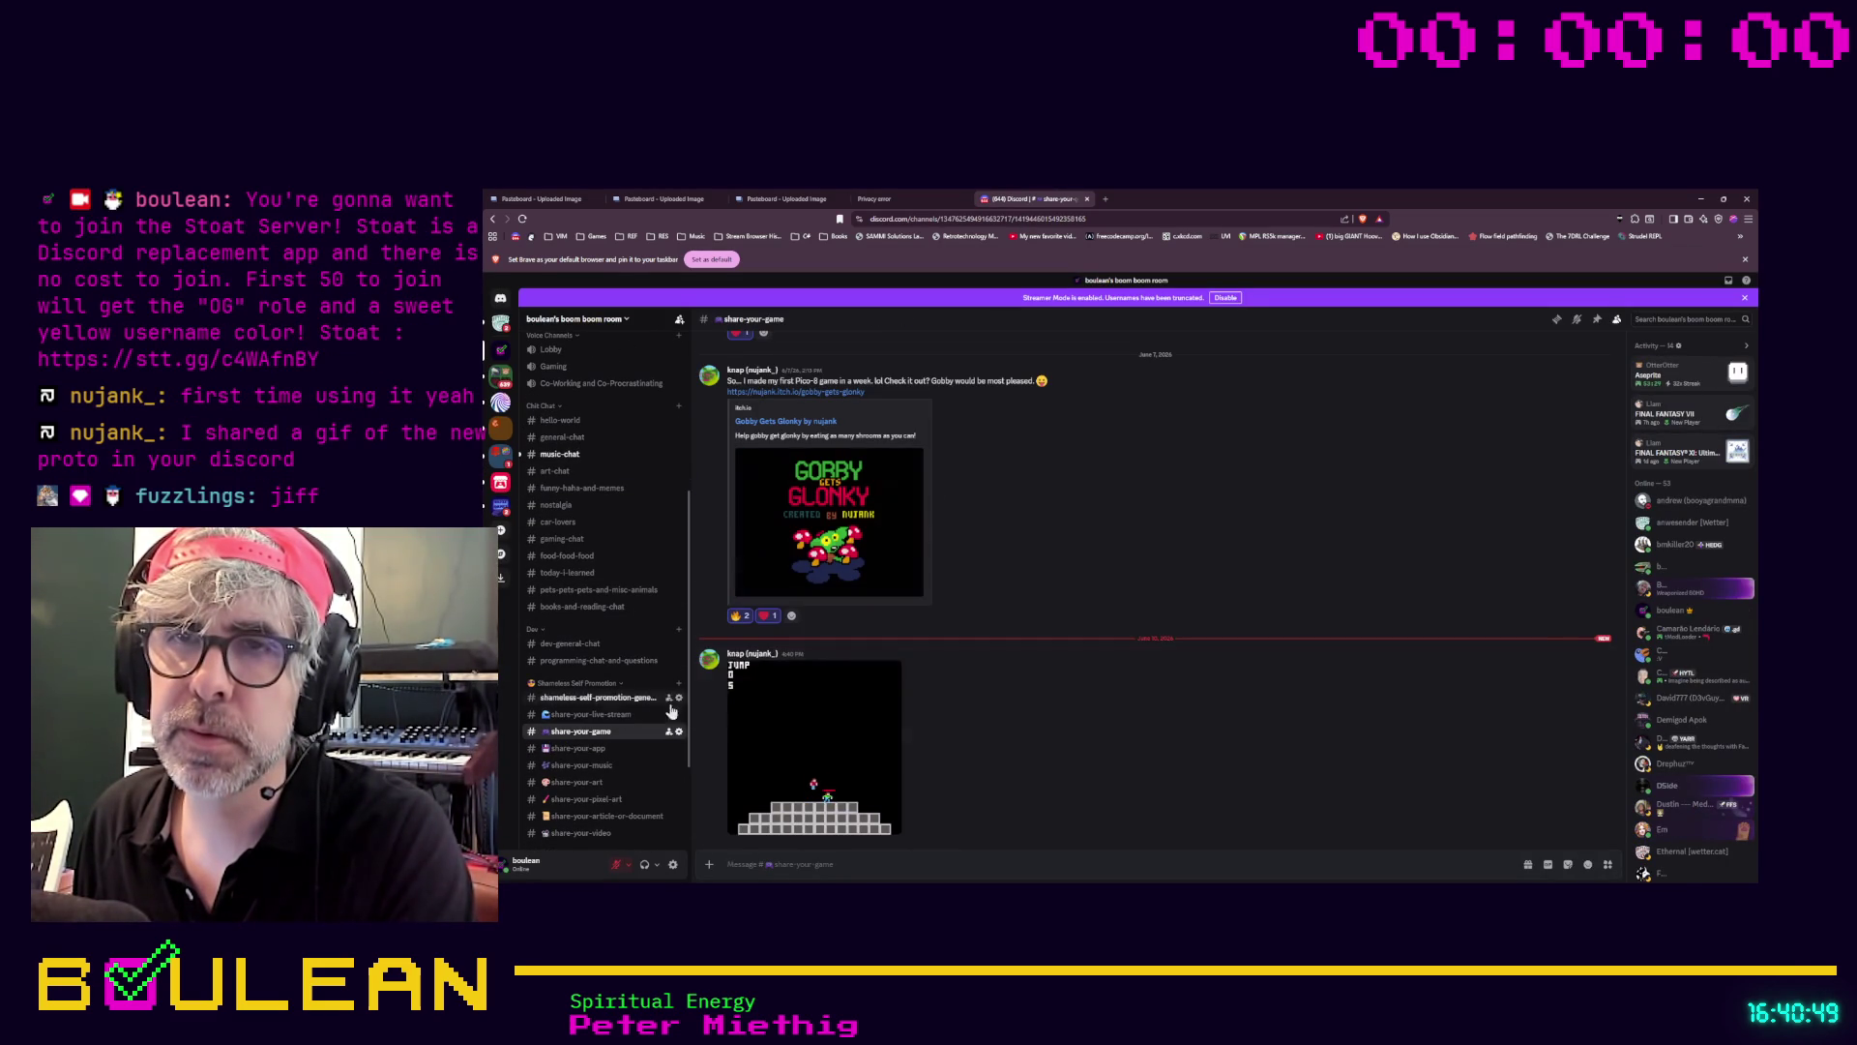
click(817, 738)
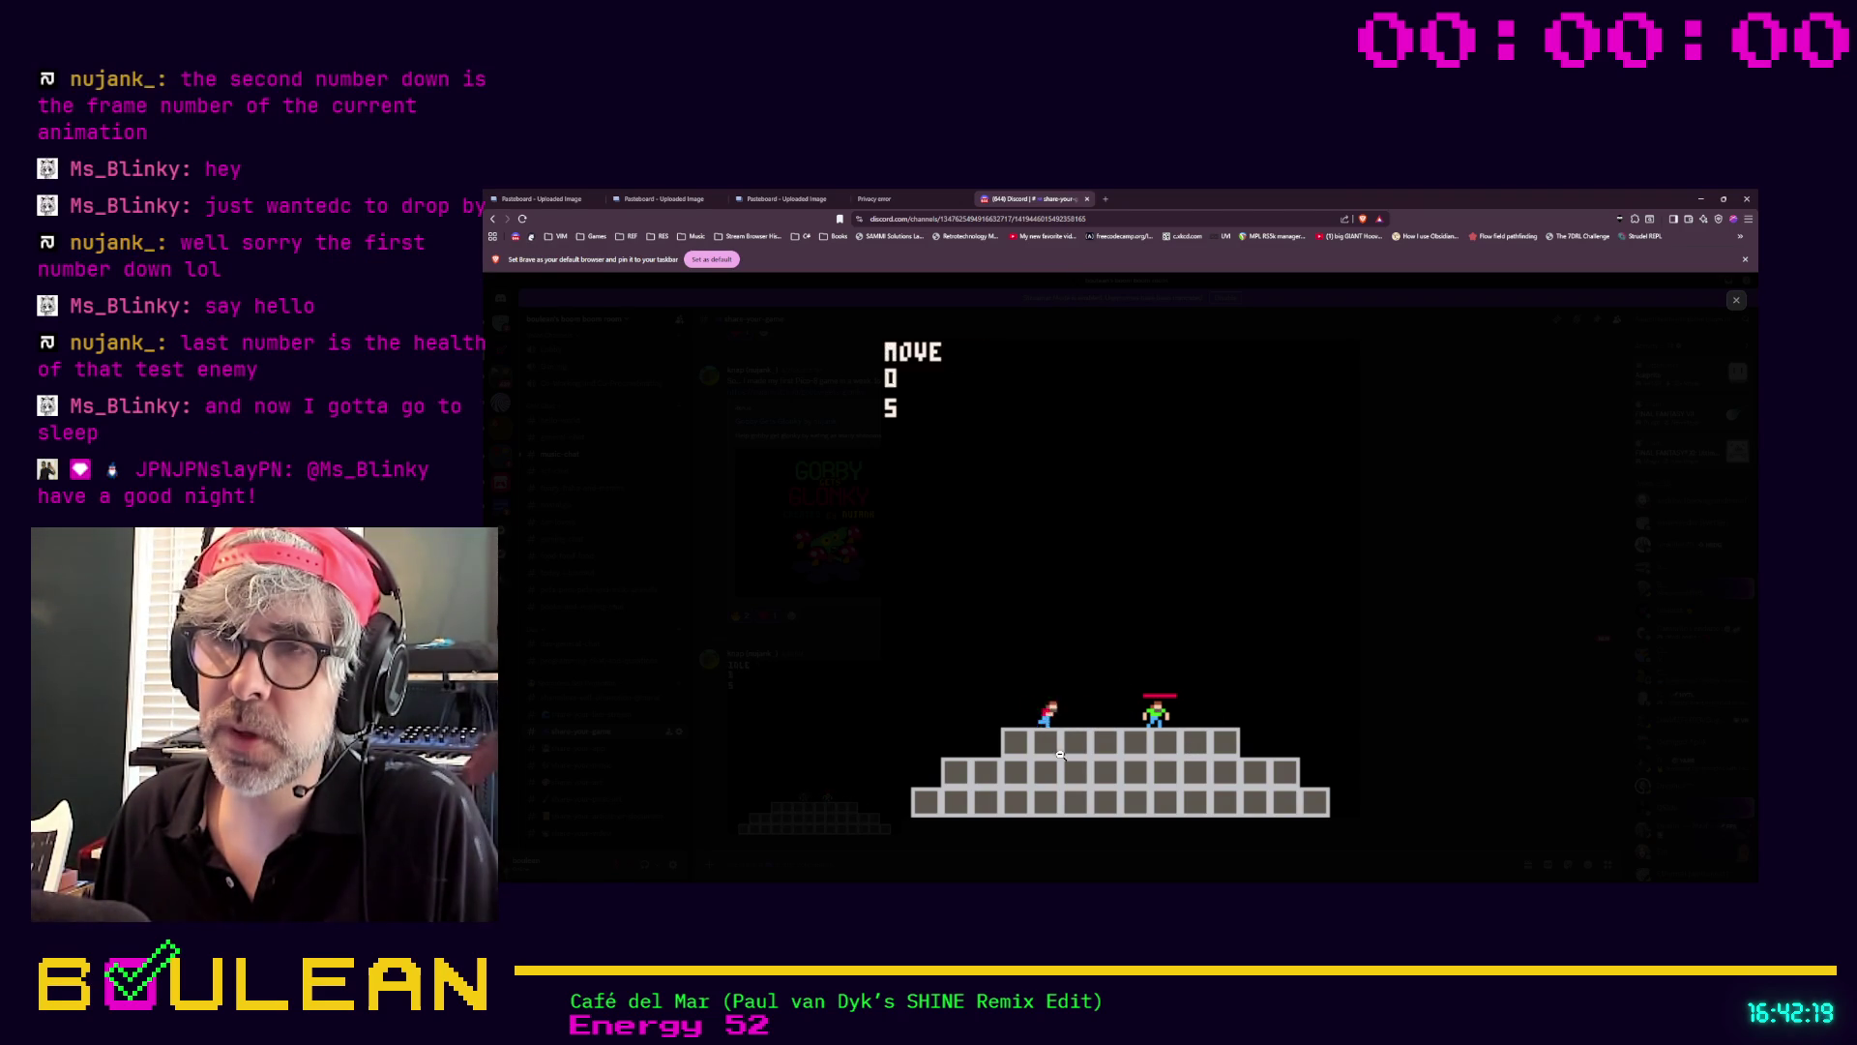
click(1120, 718)
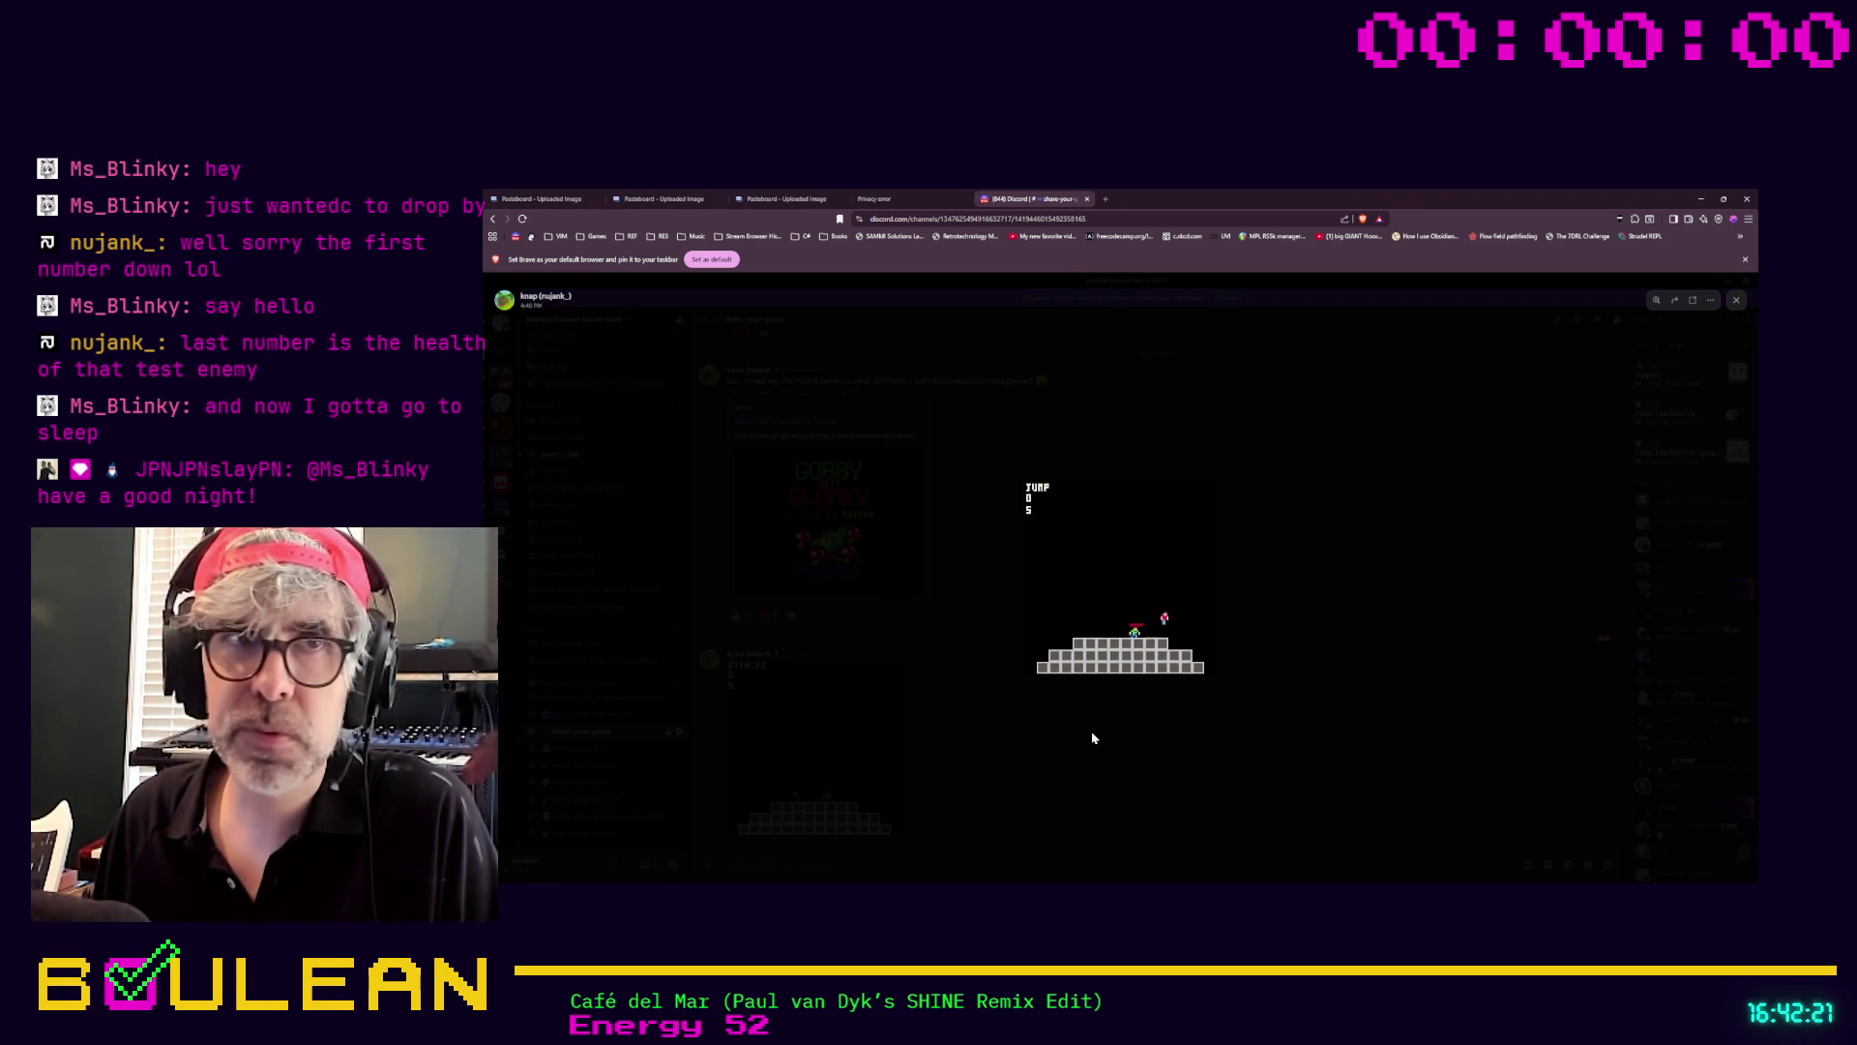
click(1092, 739)
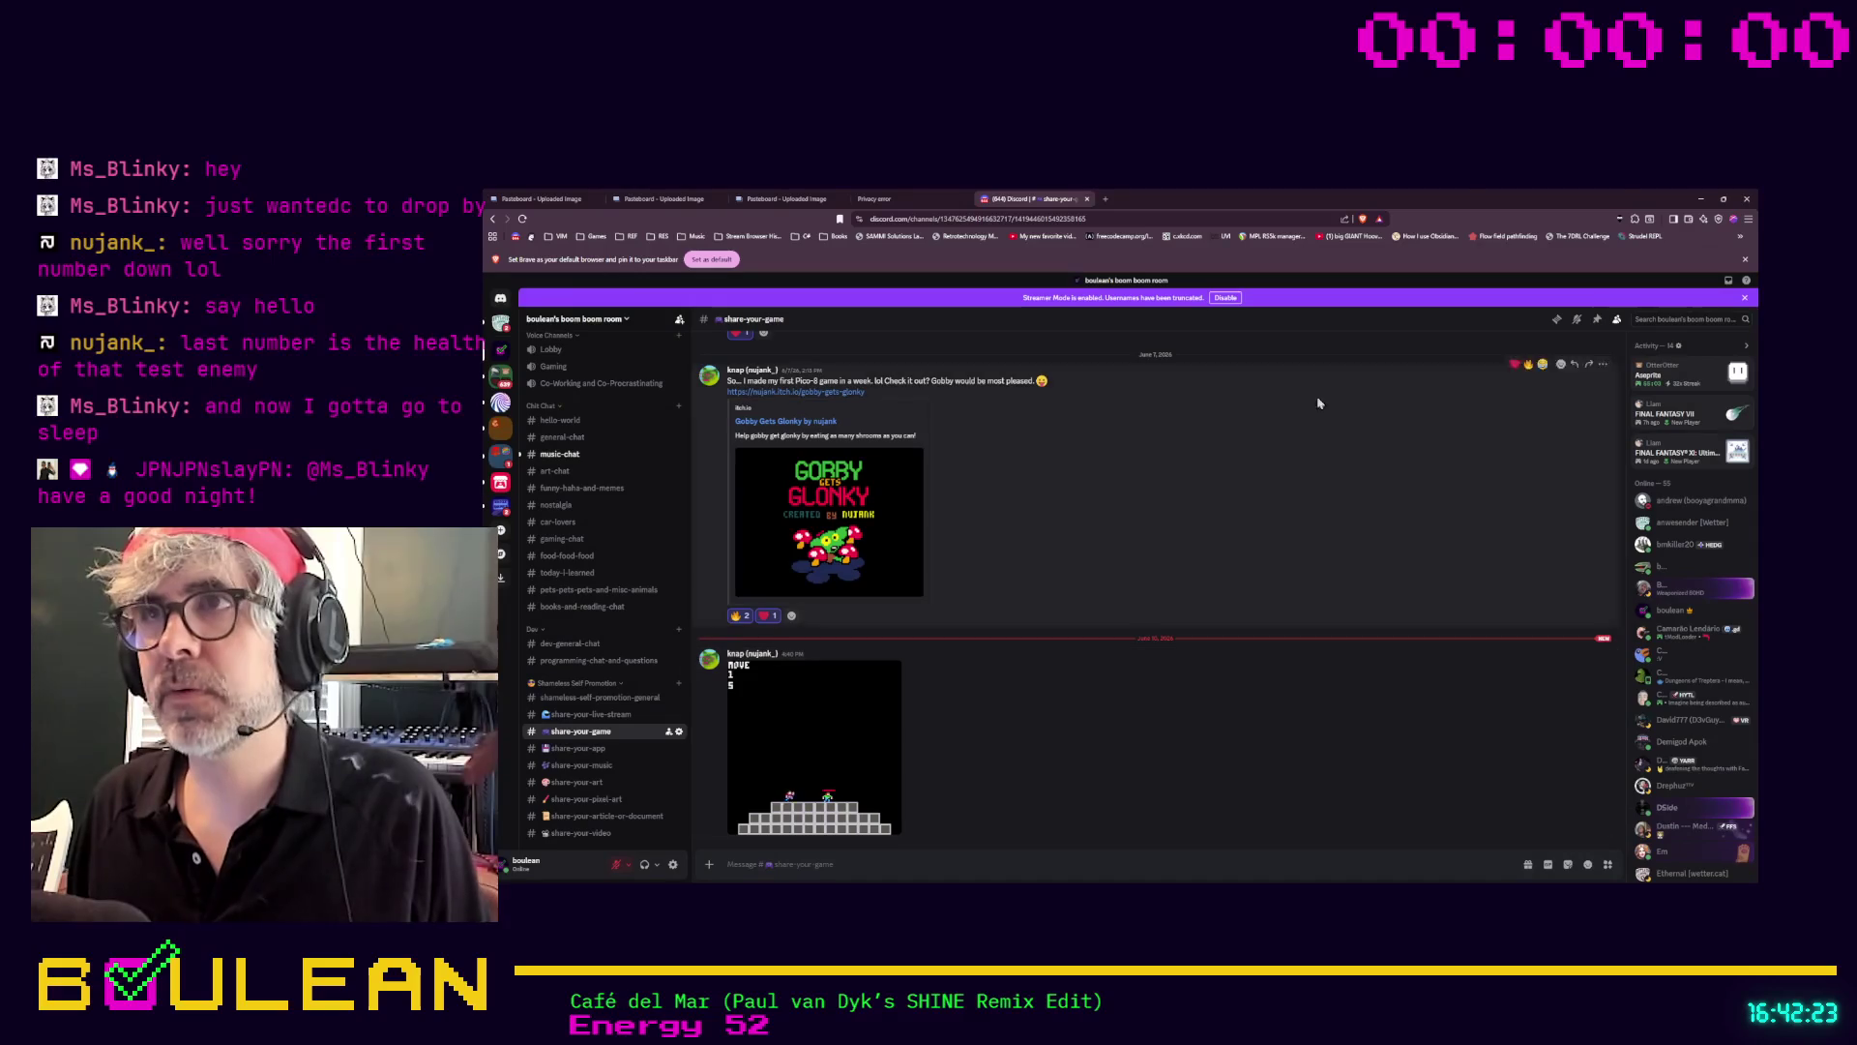
Step: Minimize the browser to show the running game's Shop with both 100-cost upgrades
click(1701, 198)
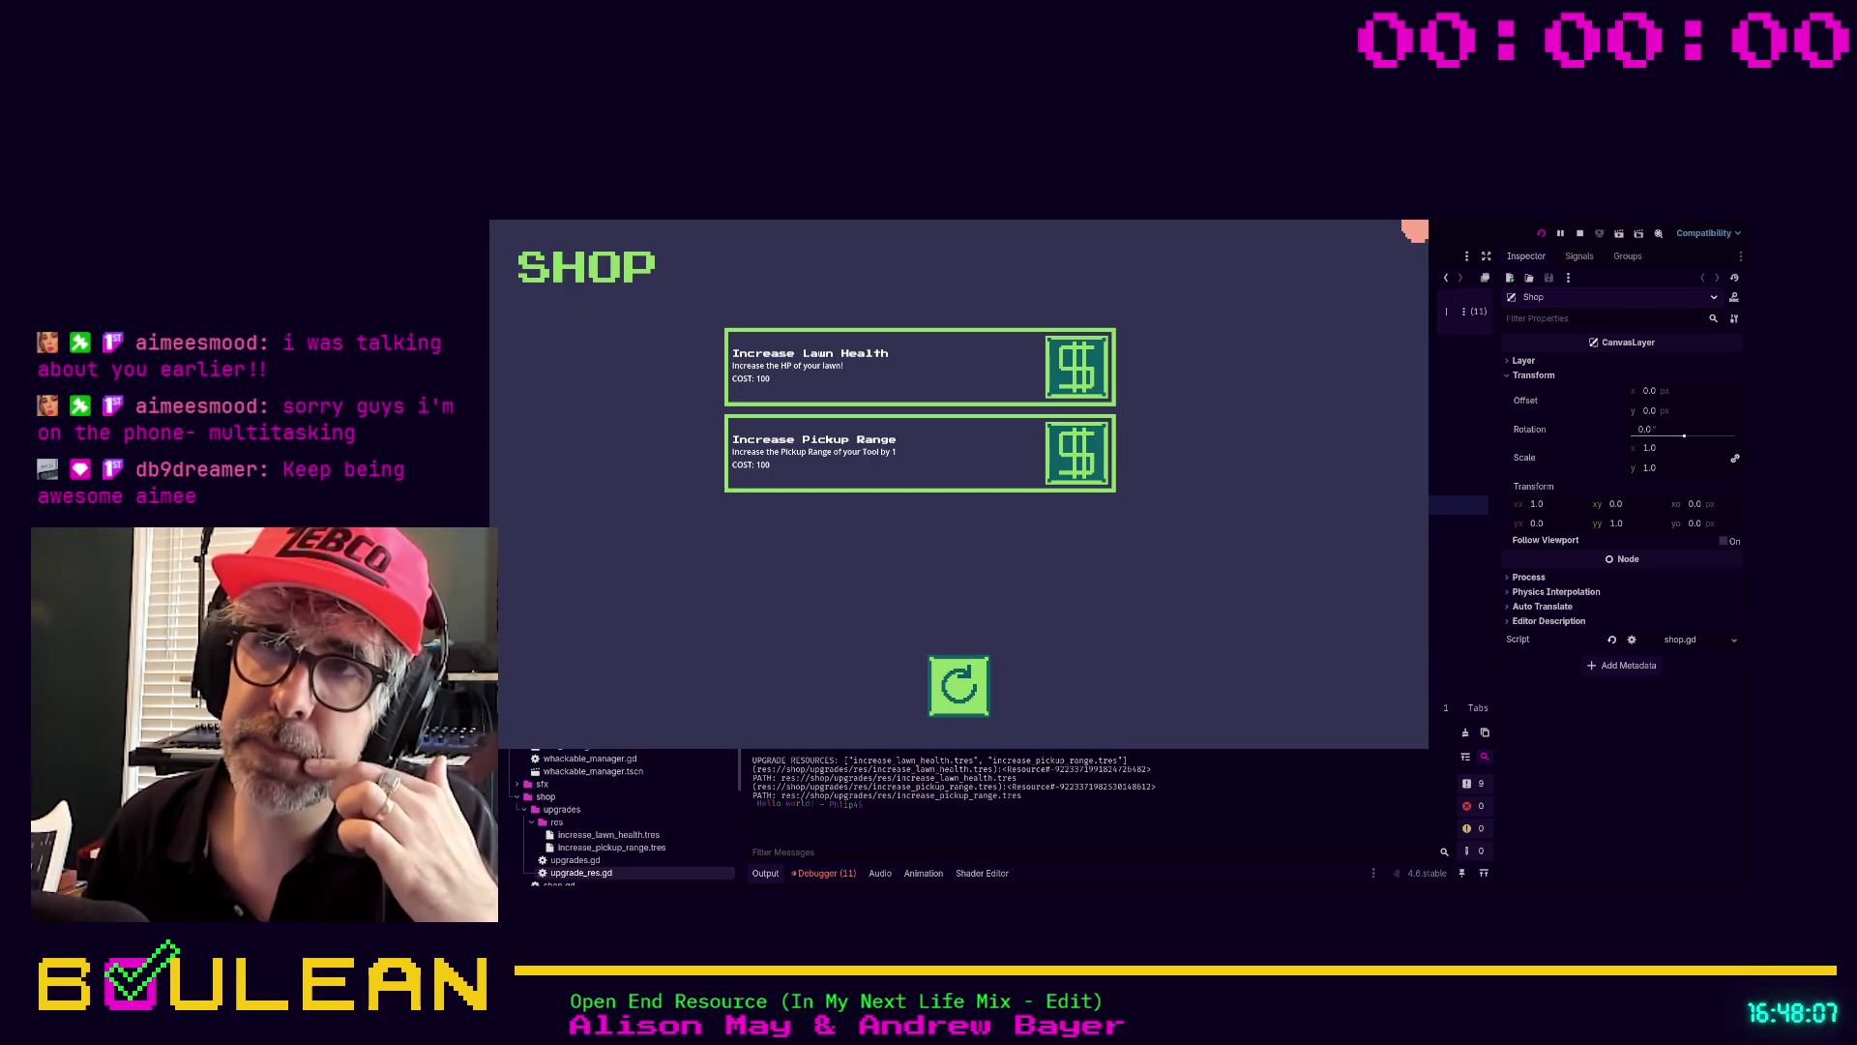
Step: Stop the running game to return to the upgrade_res.gd script in the editor
click(1415, 230)
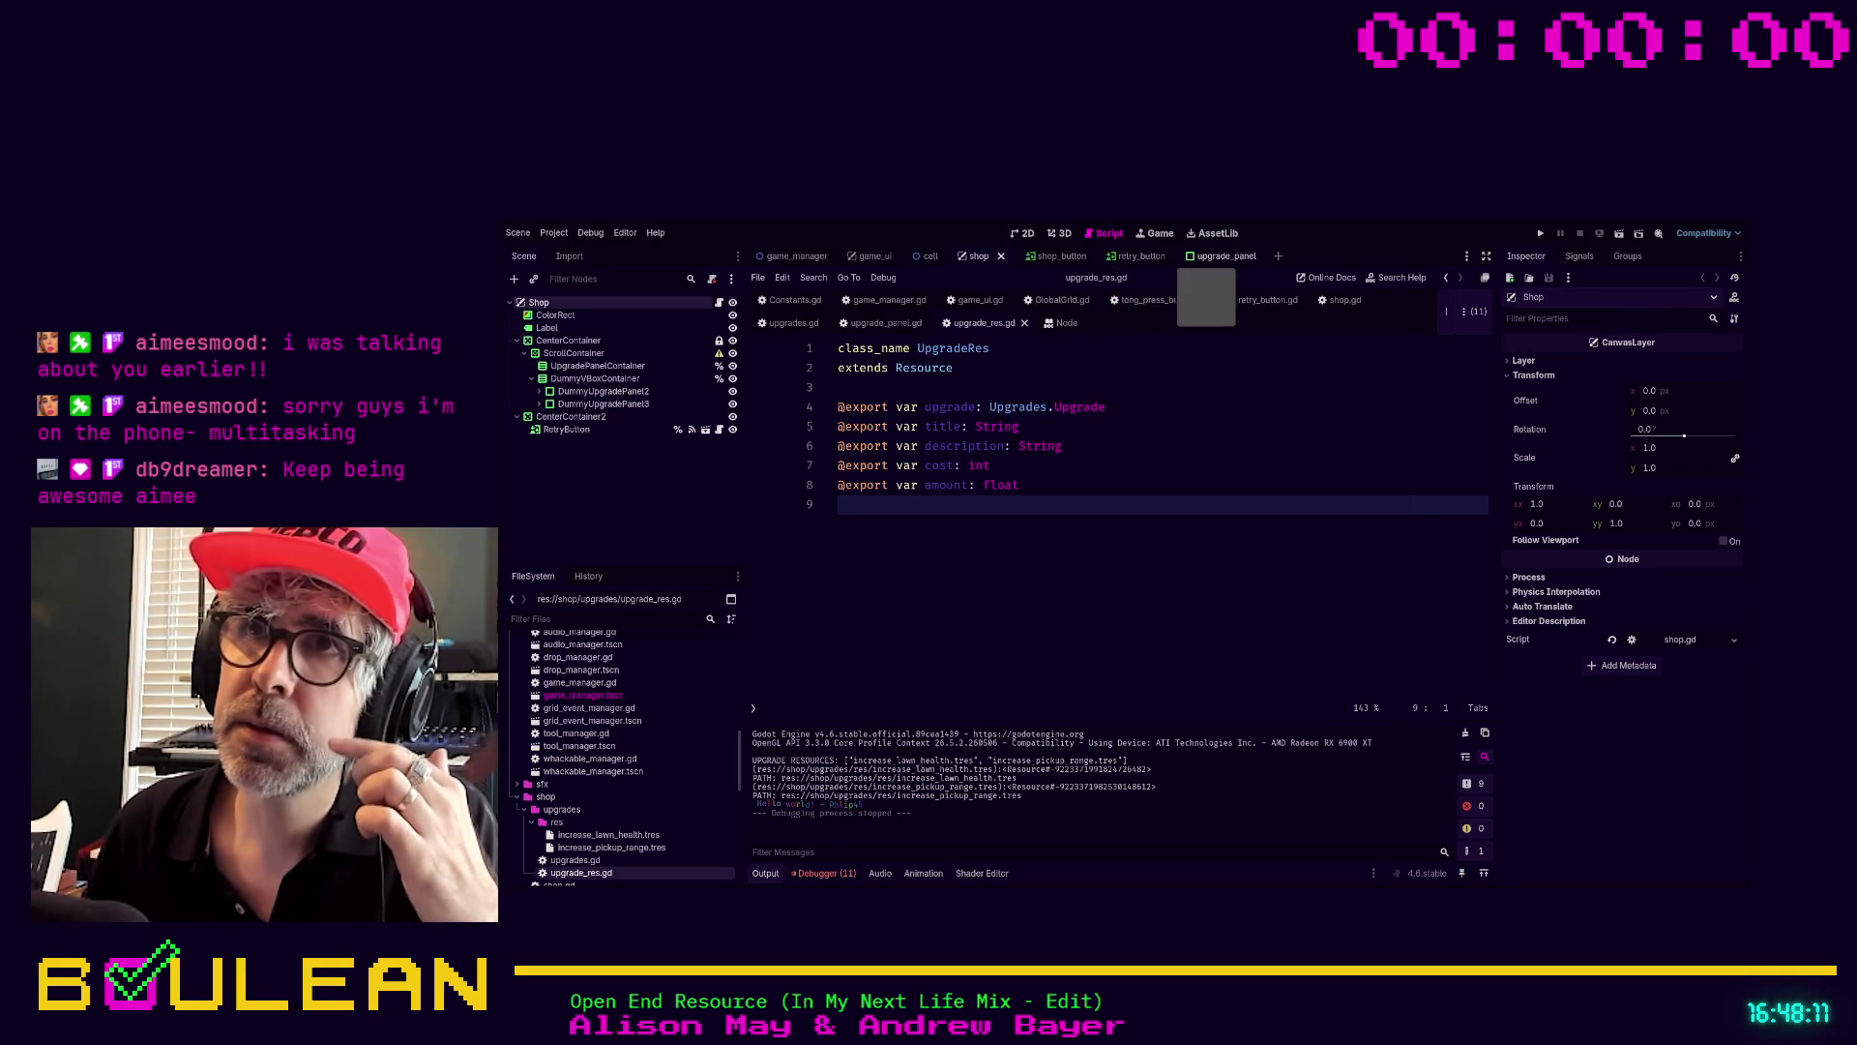
Step: Switch to the game_manager scene
click(795, 256)
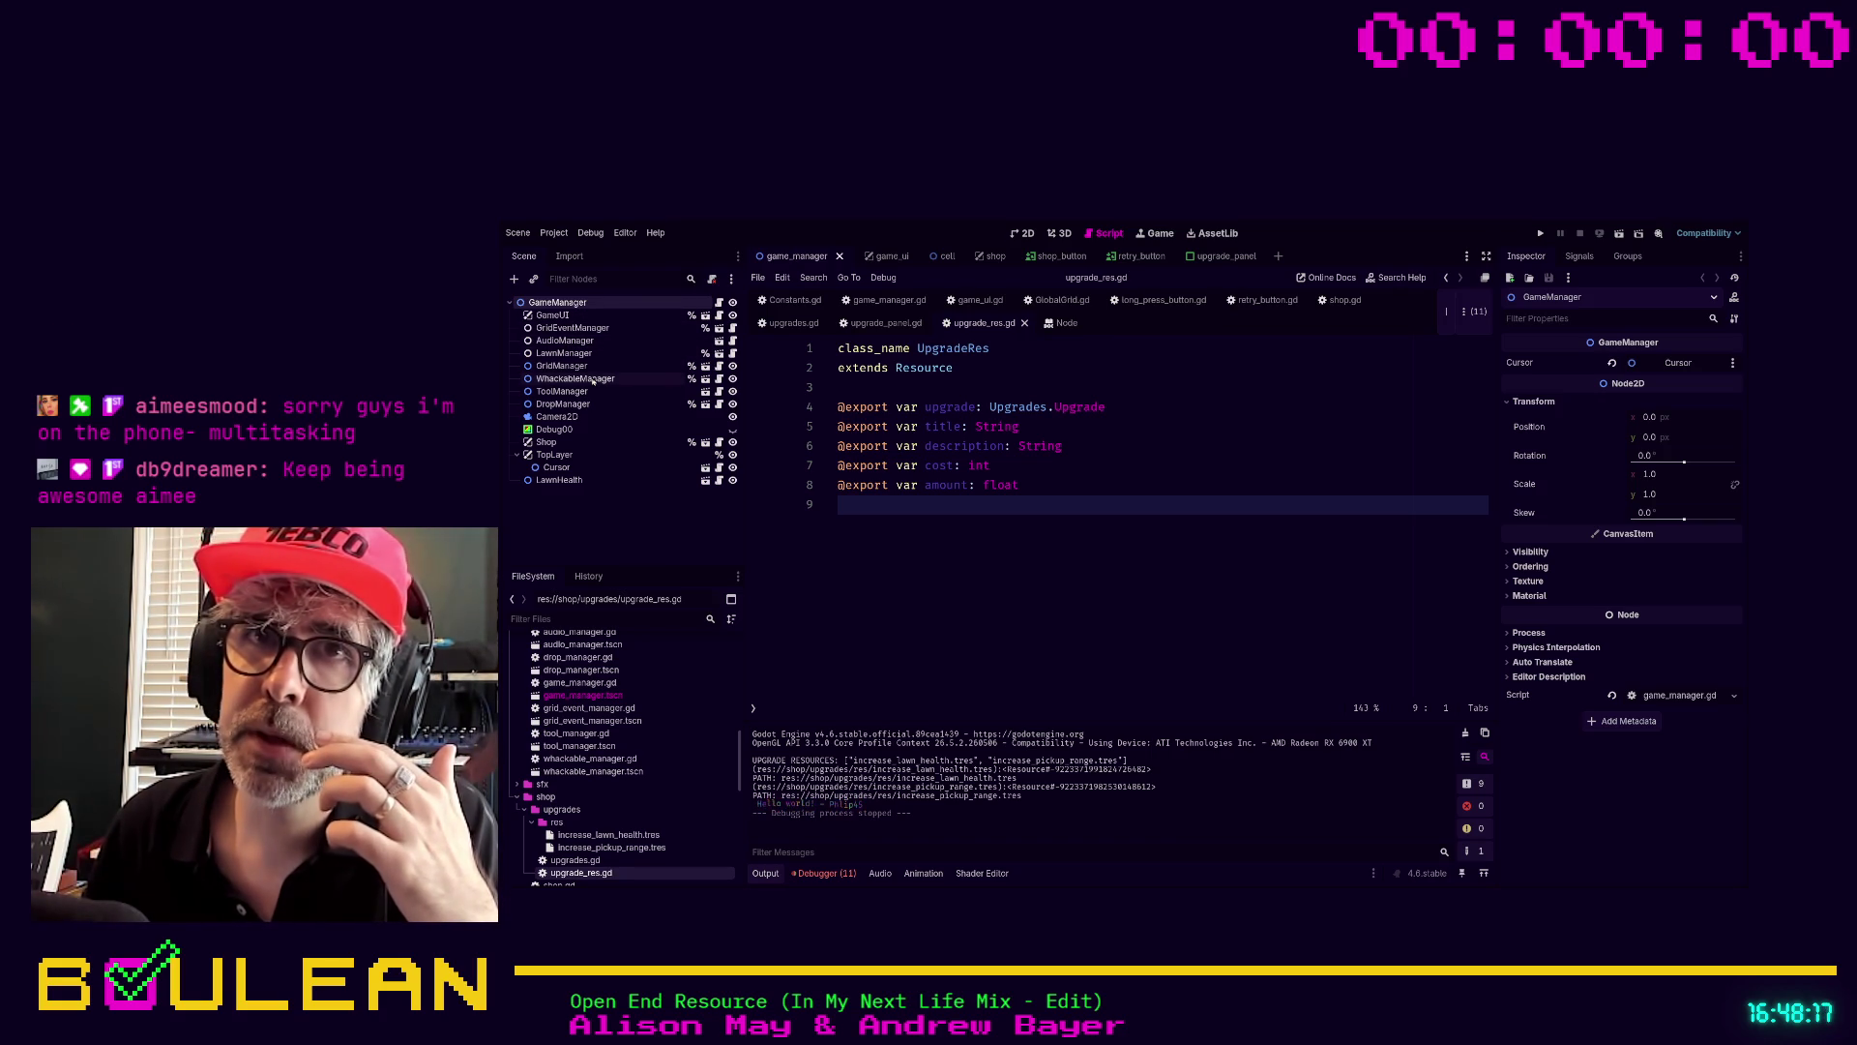
scroll(620, 662, up, 5)
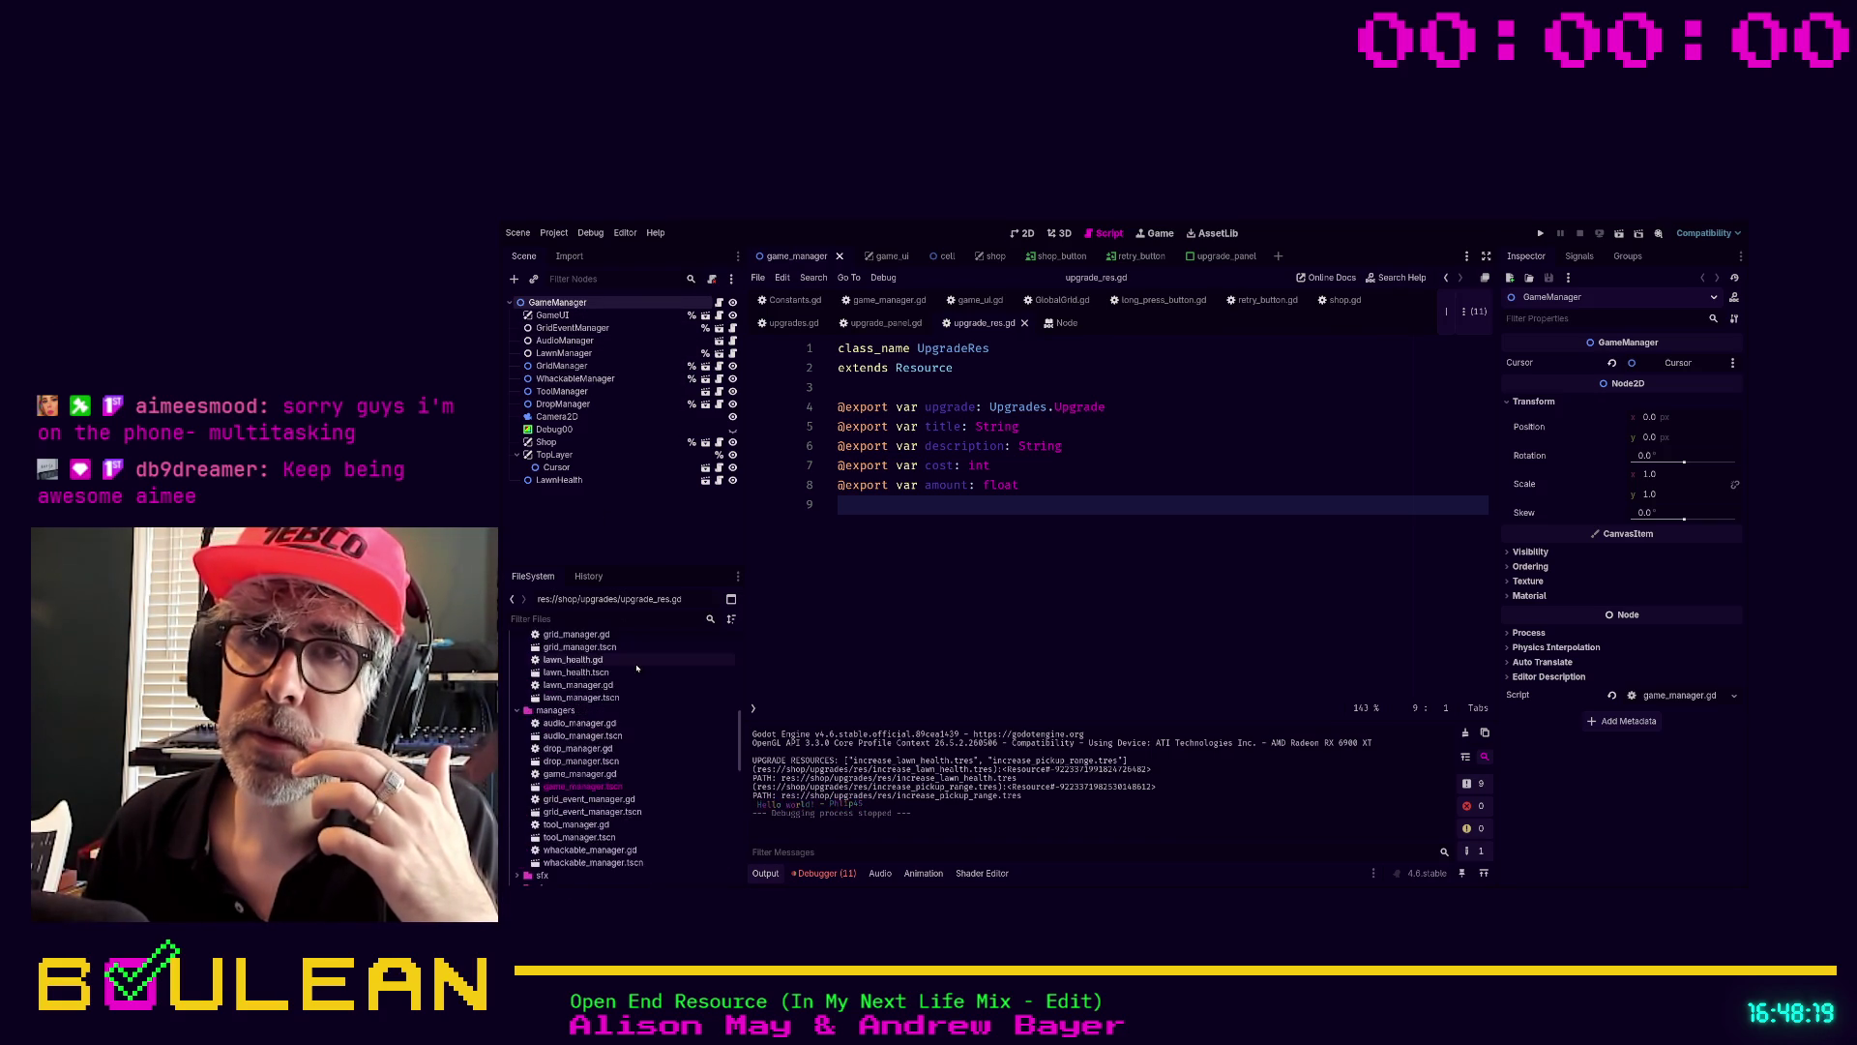
scroll(620, 662, up, 6)
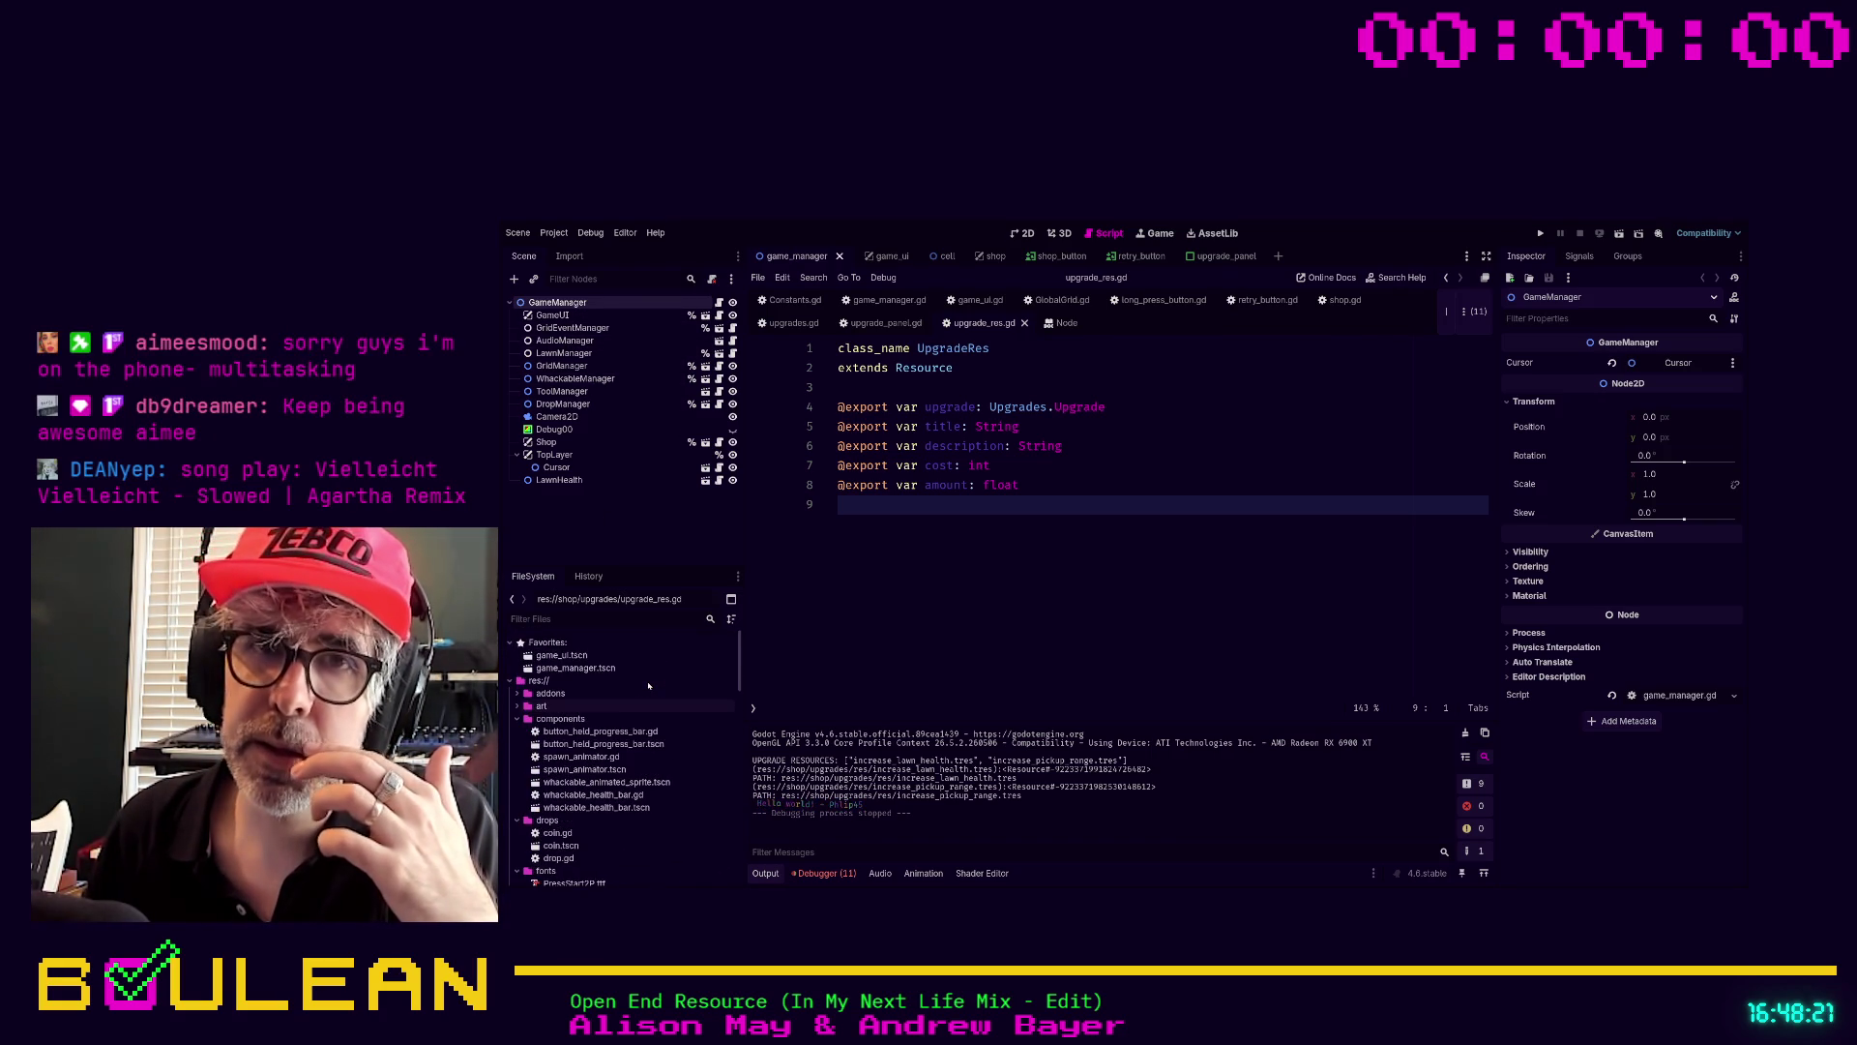
Step: Collapse the components, drops, fonts, globals and grid folders in the FileSystem dock
click(518, 719)
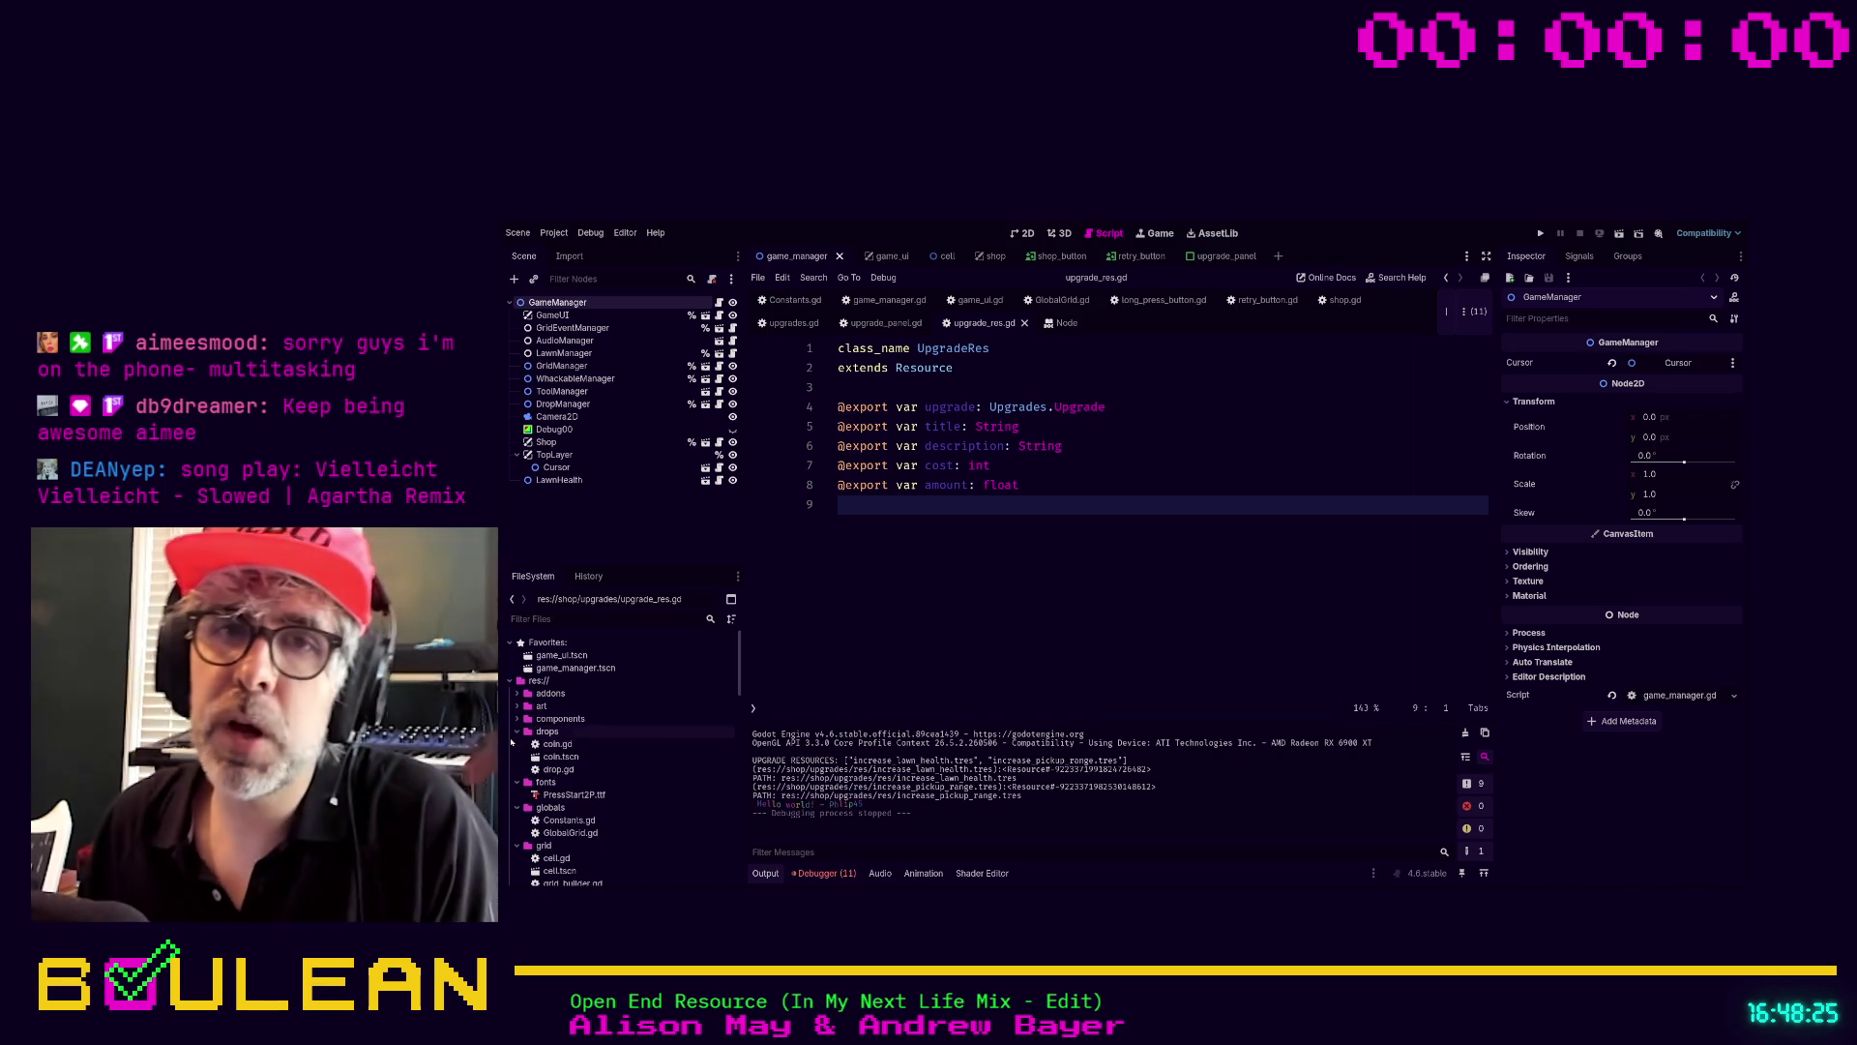
click(518, 732)
click(518, 744)
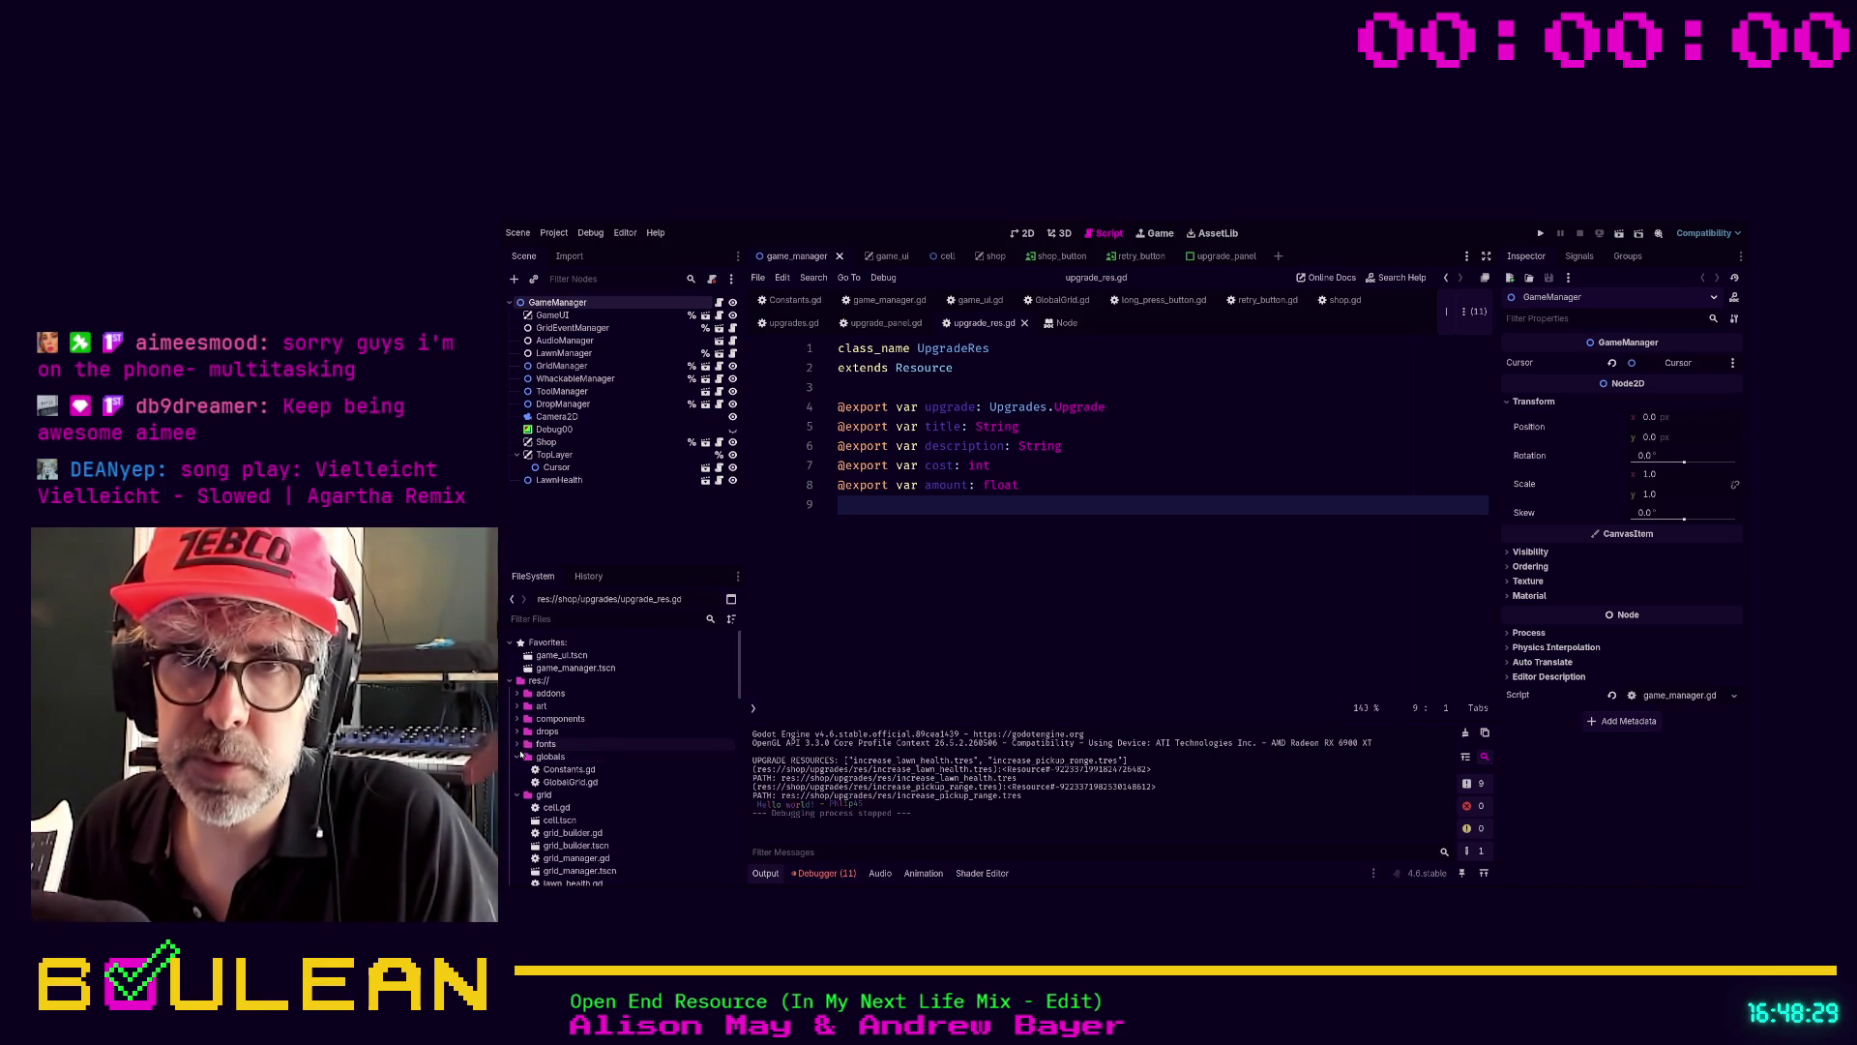
click(517, 757)
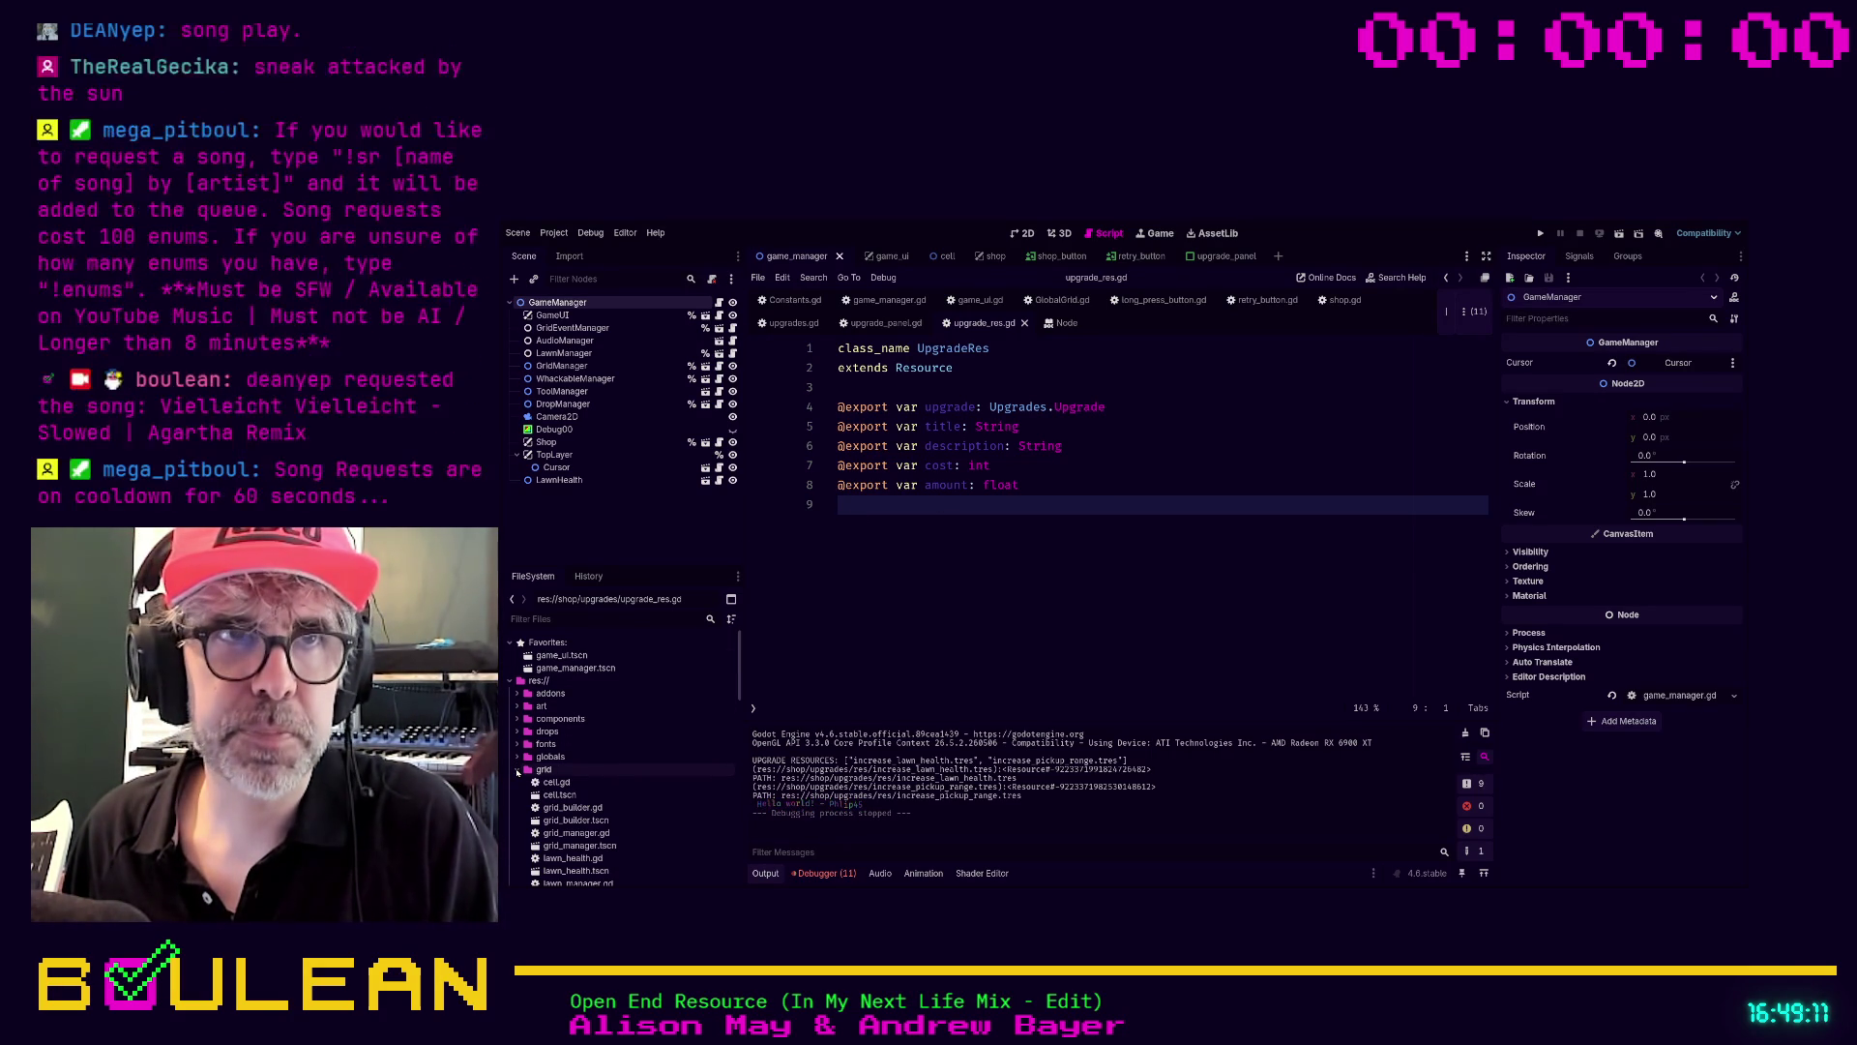
click(518, 771)
Step: Expand the managers folder and select res://managers/ to show its scripts and scenes
click(517, 782)
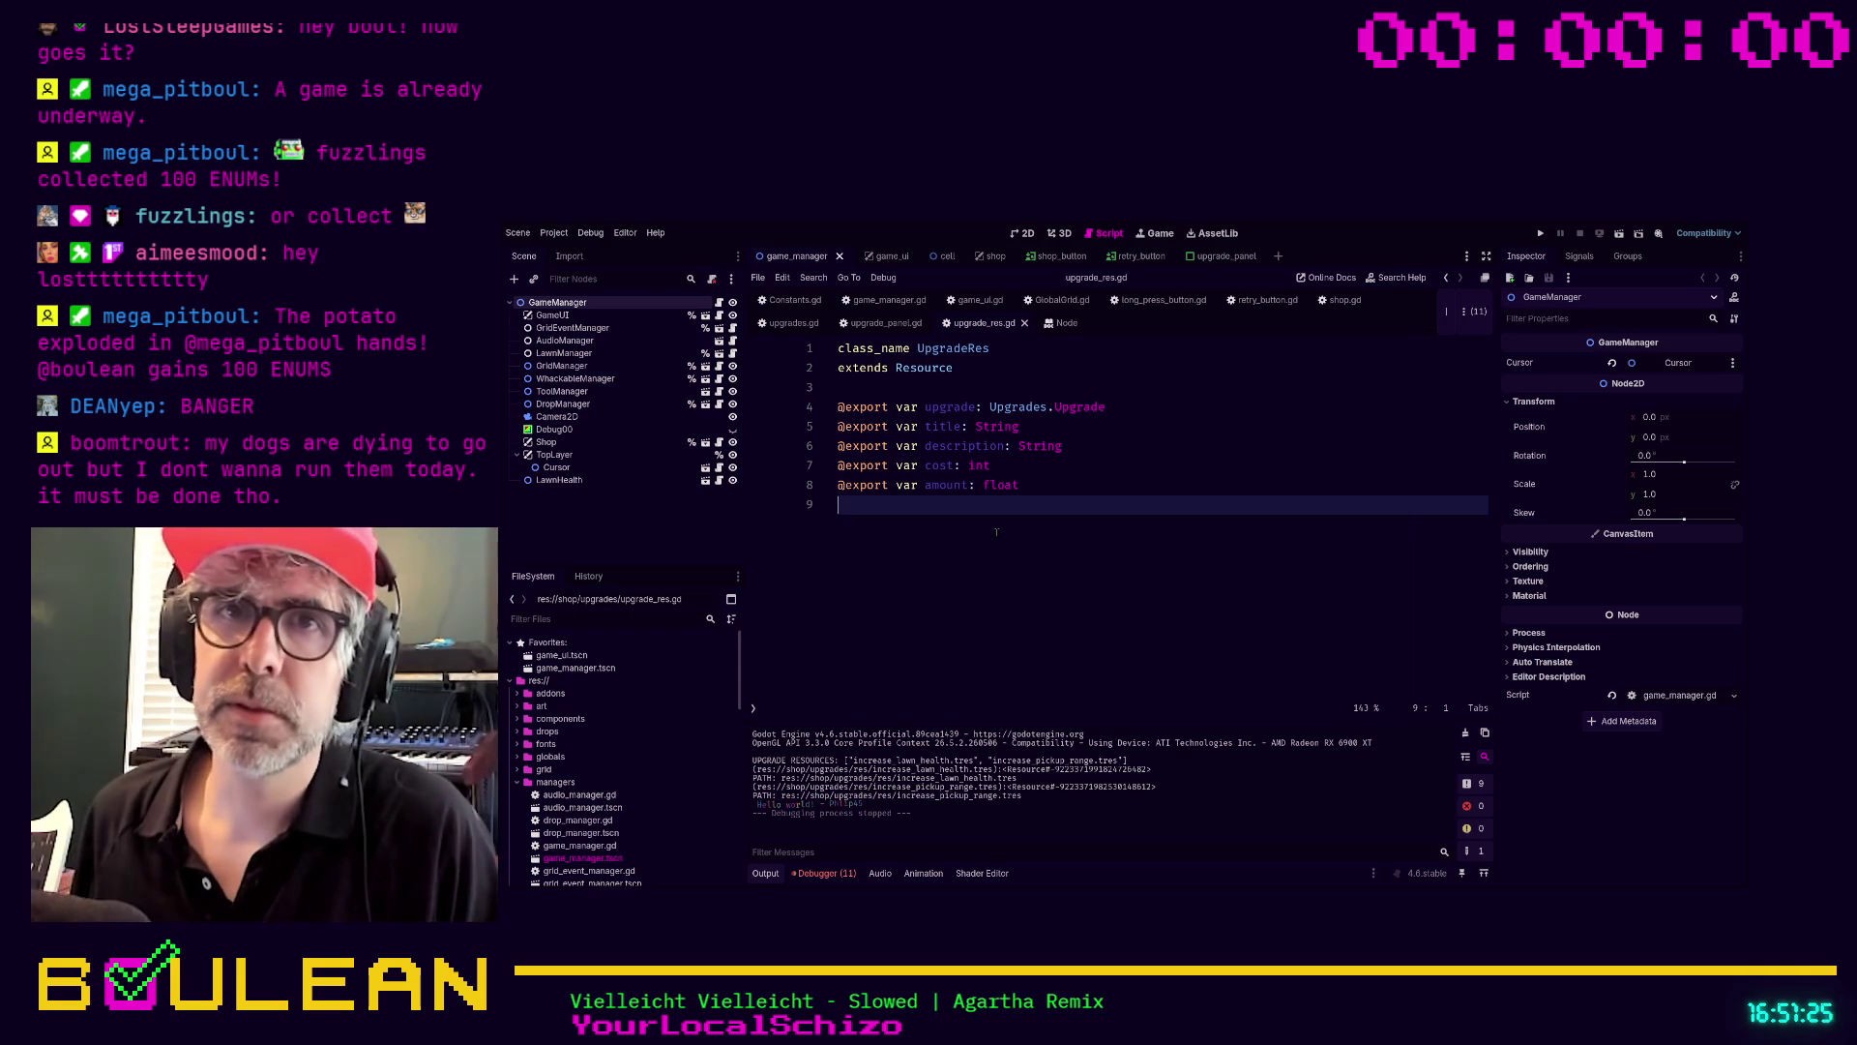
click(559, 782)
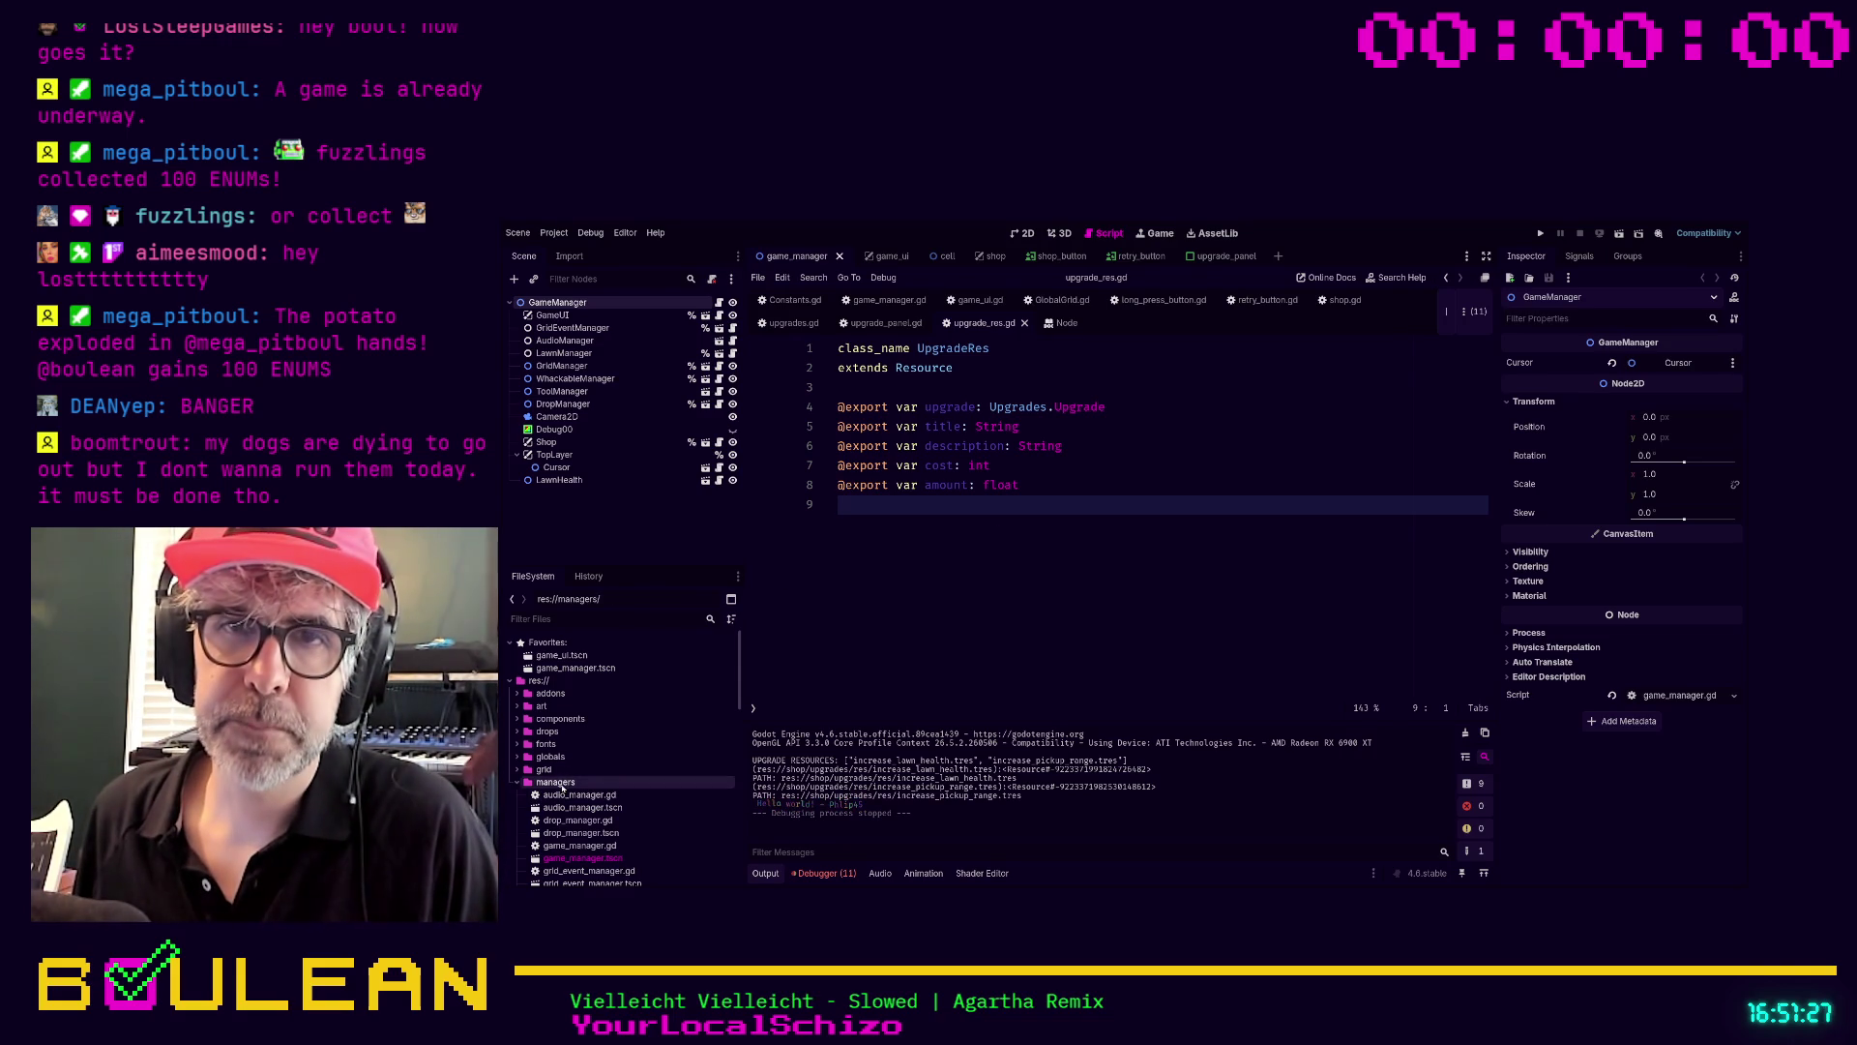
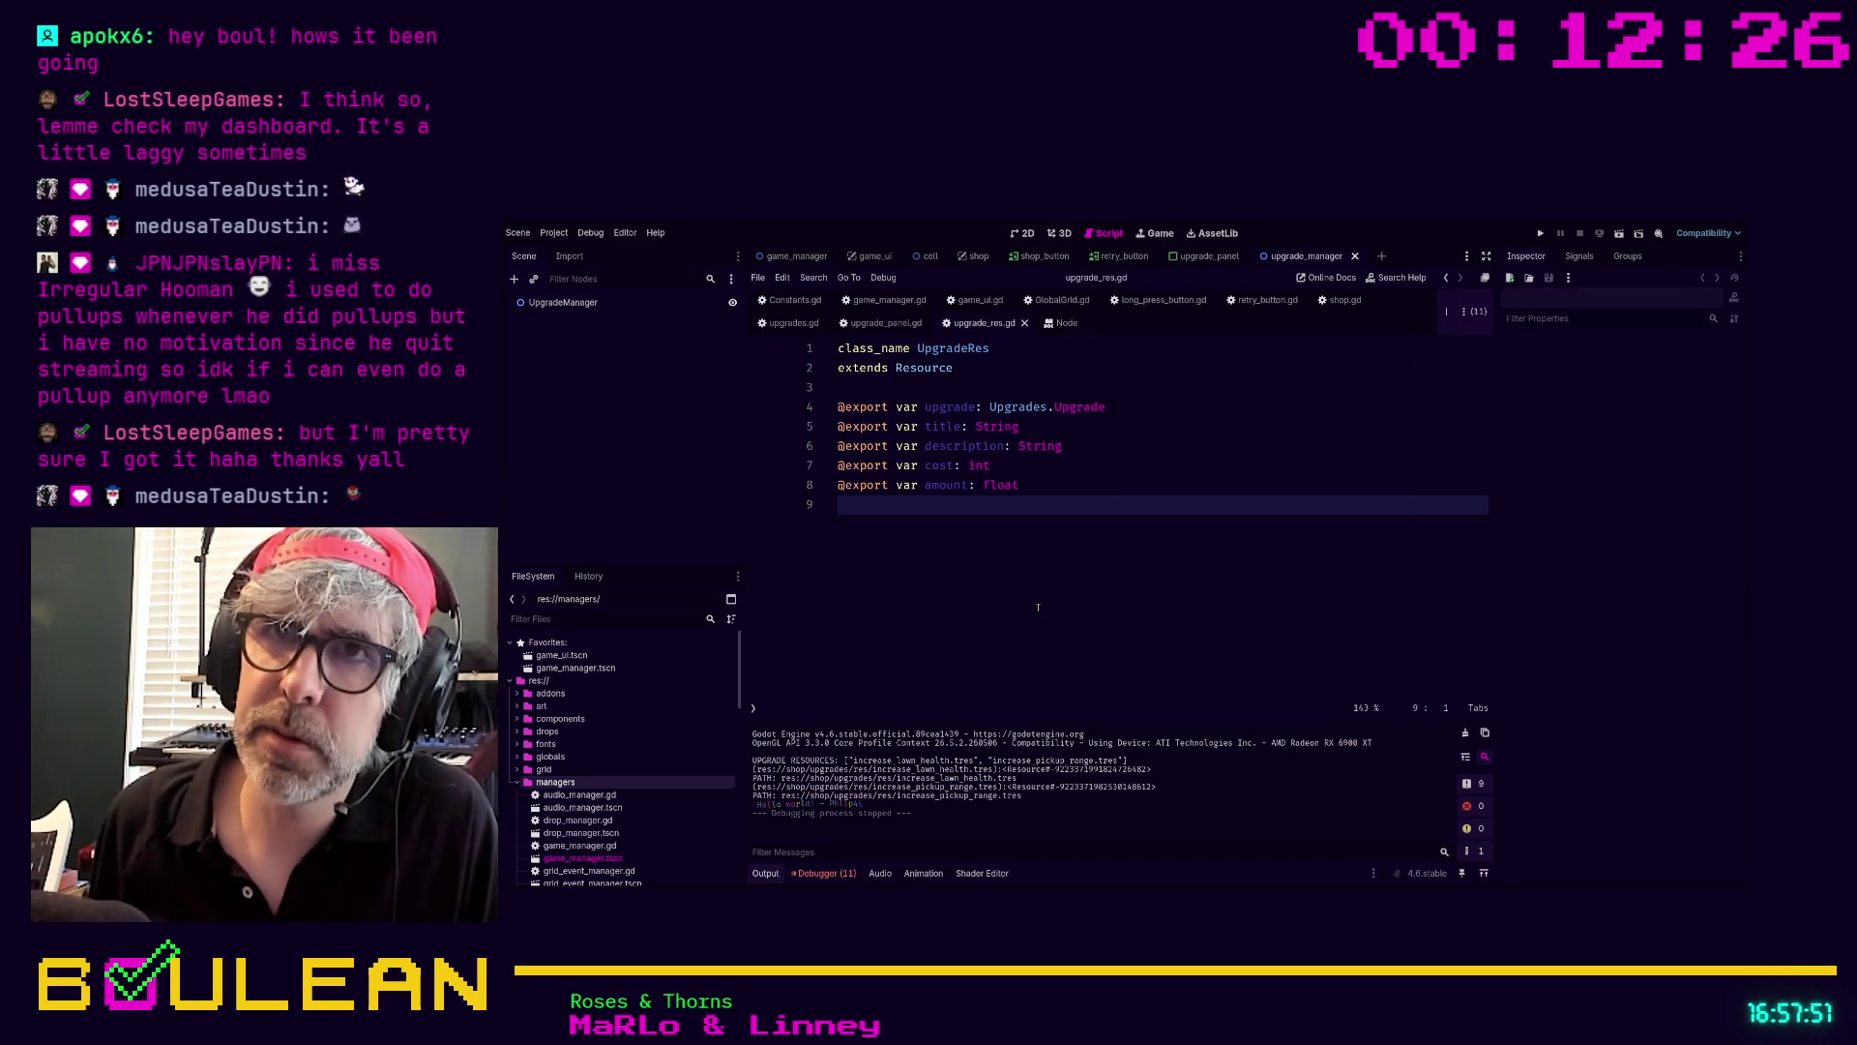
Step: Attach a new upgrade_manager.gd script (extends Node2D) to UpgradeManager and open a line above extends
click(610, 302)
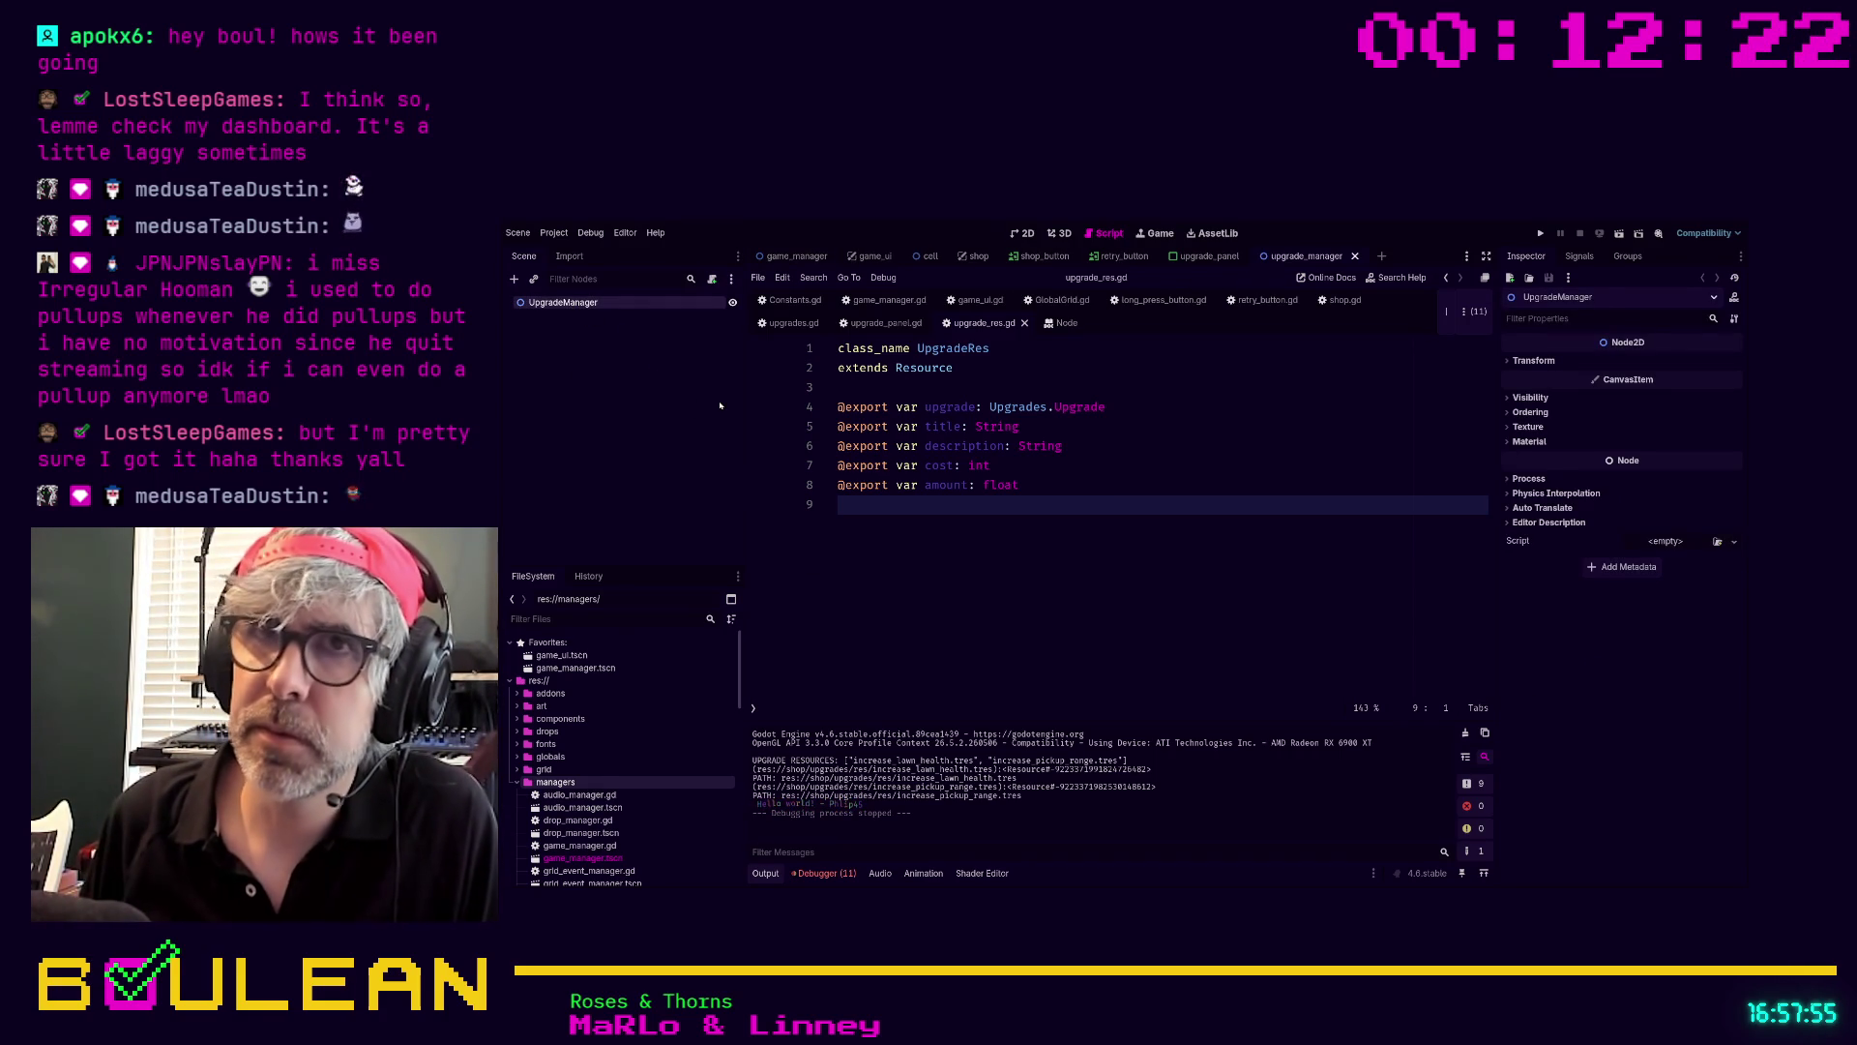
key(Return)
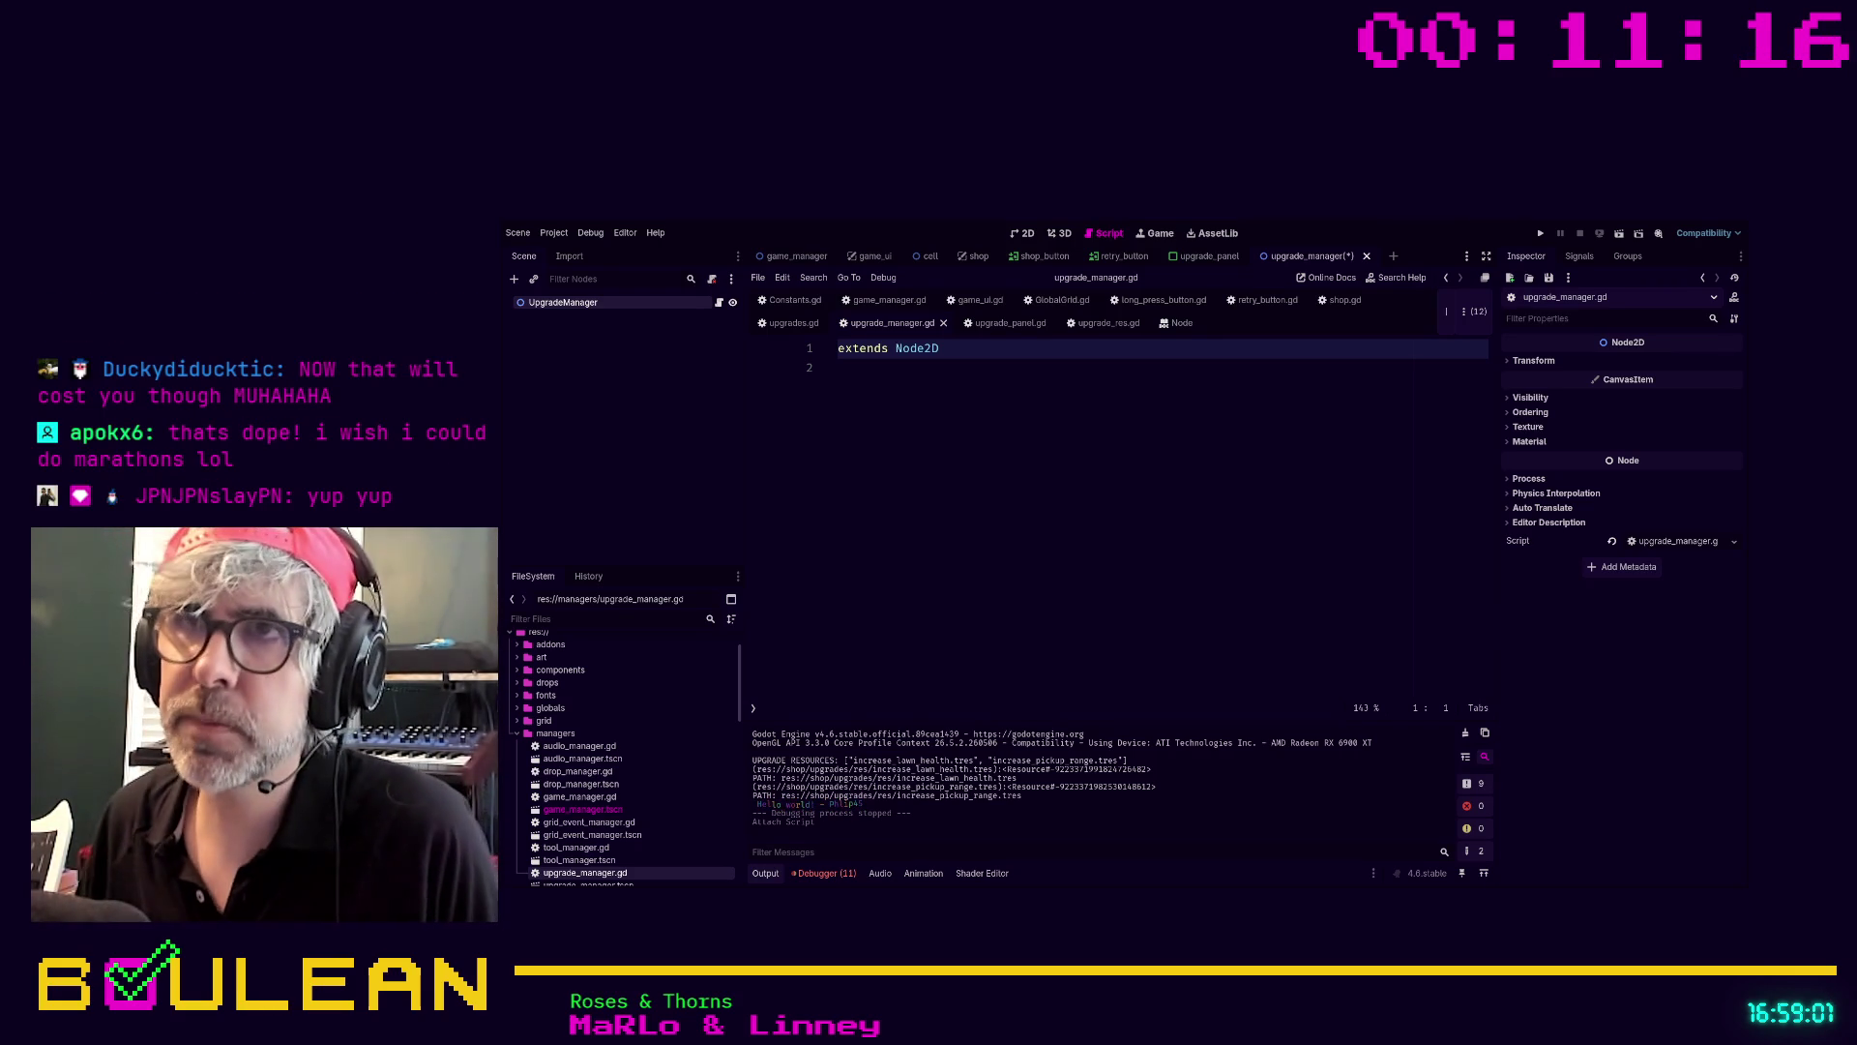
key(Return)
Step: Add 'class_name UpgradesManager' on the top line of upgrade_manager.gd
key(Up)
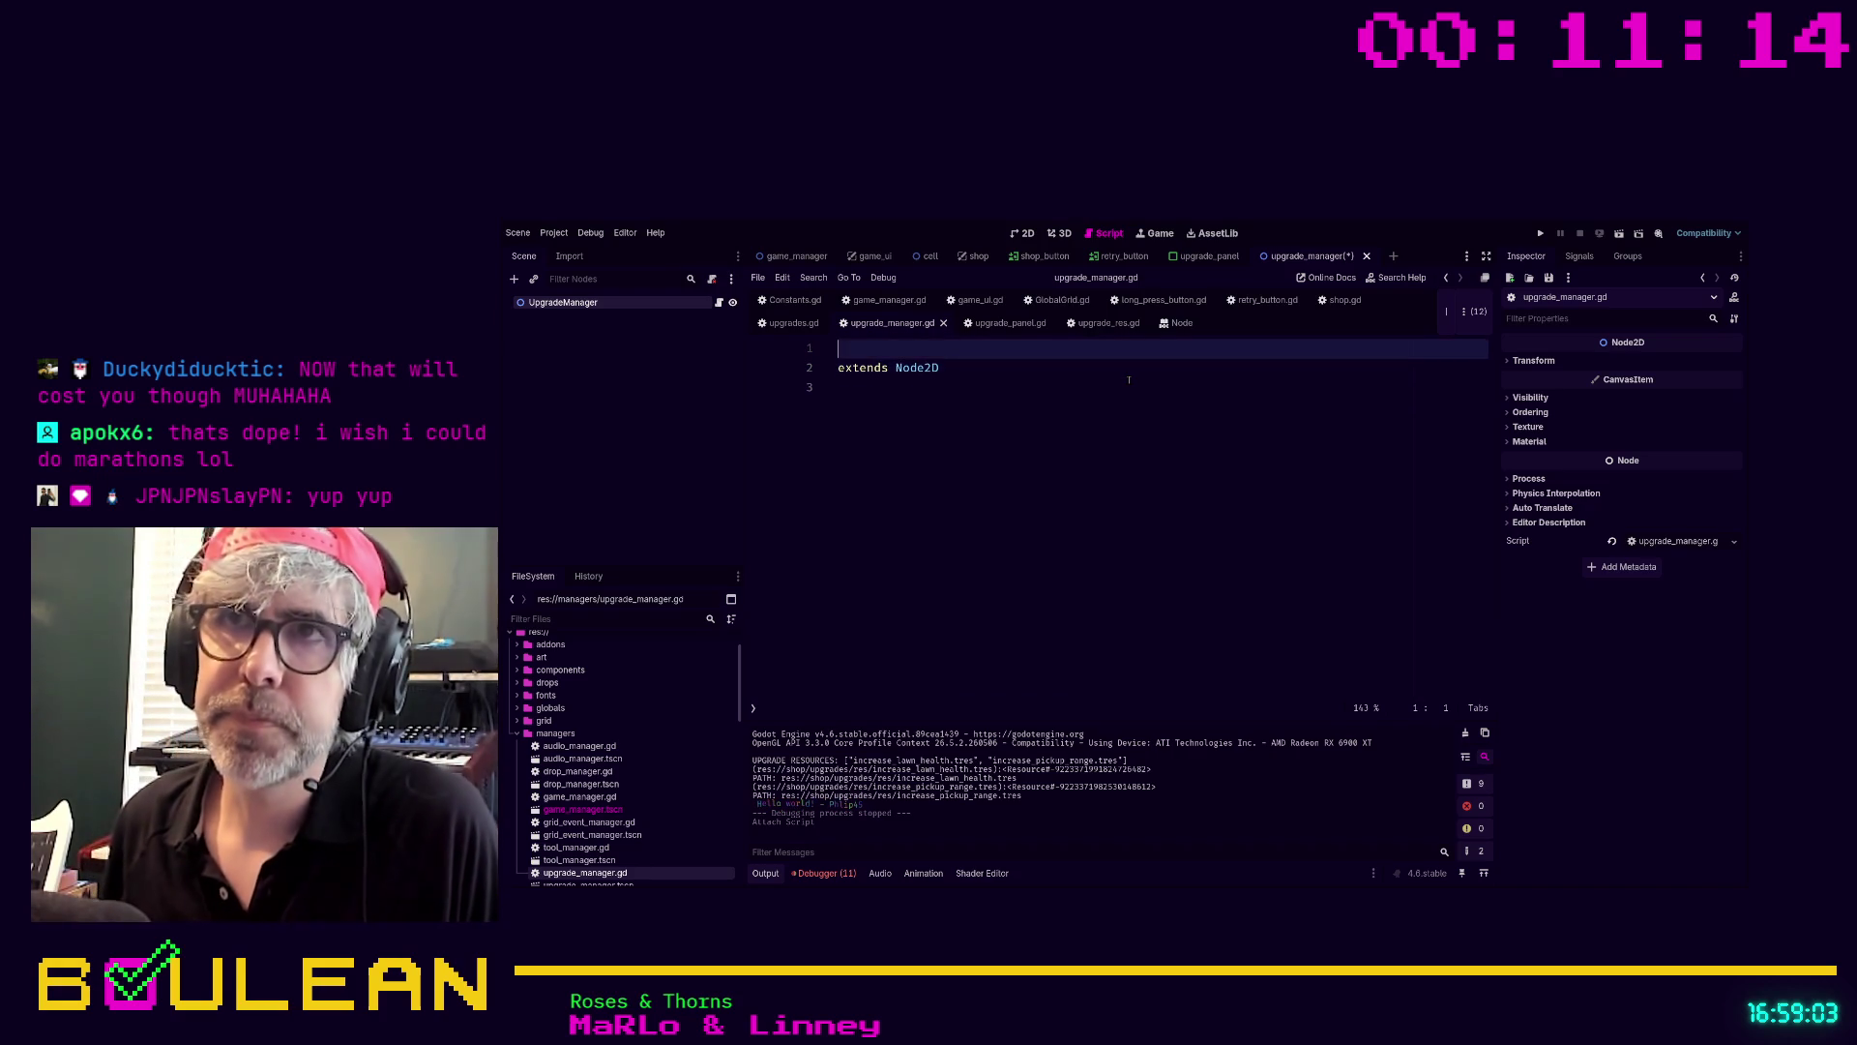
text(s_name Upg)
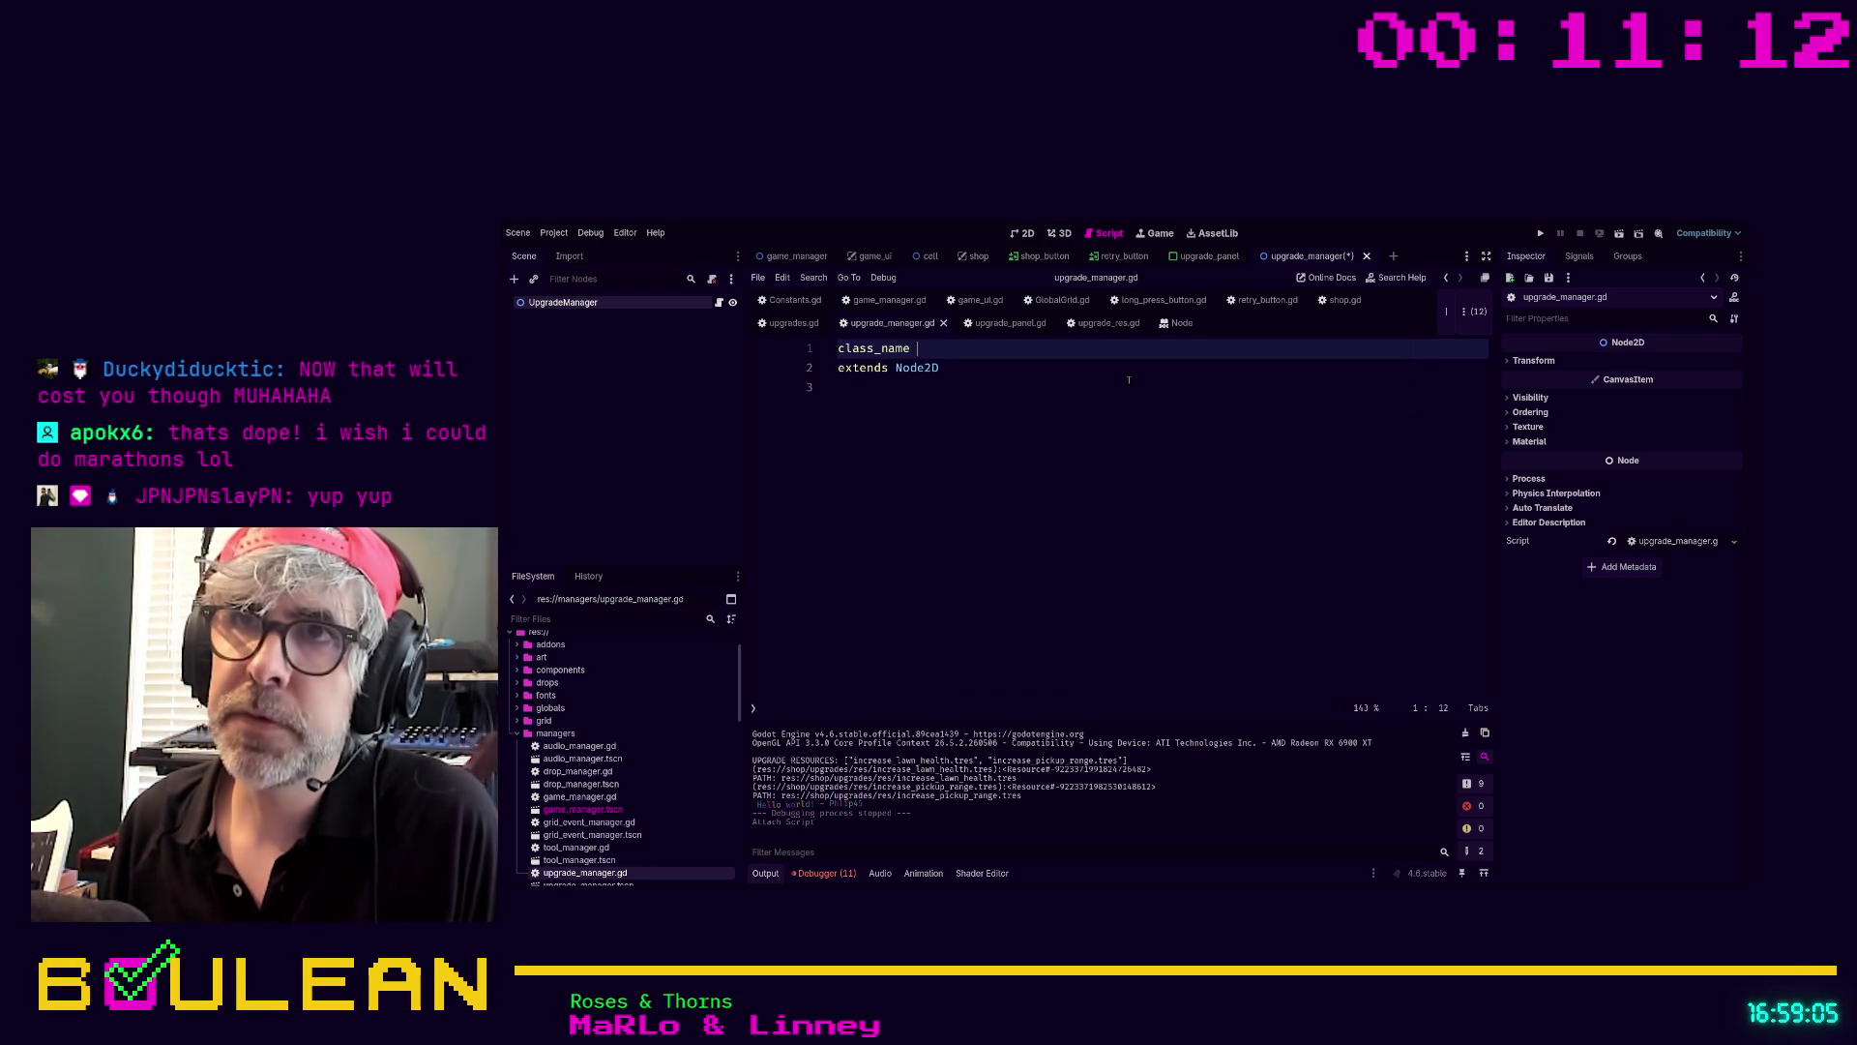
text(rad)
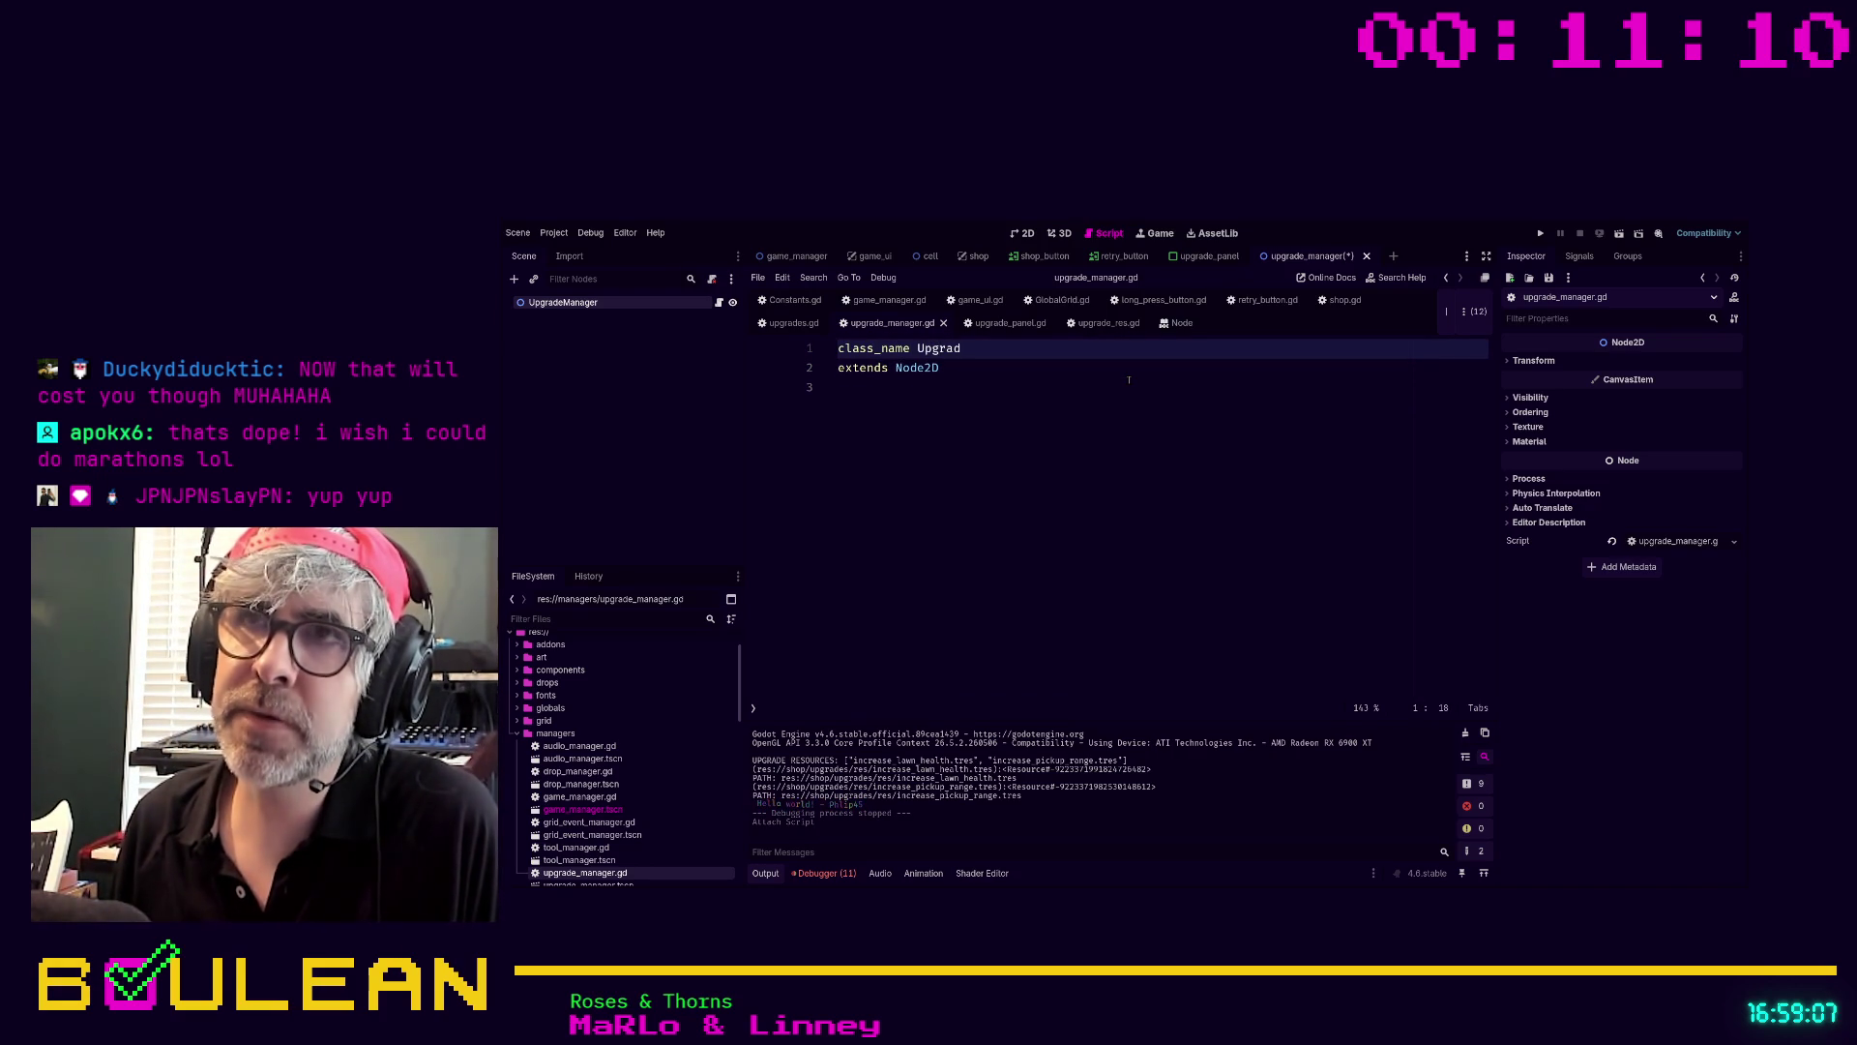
text(eManager)
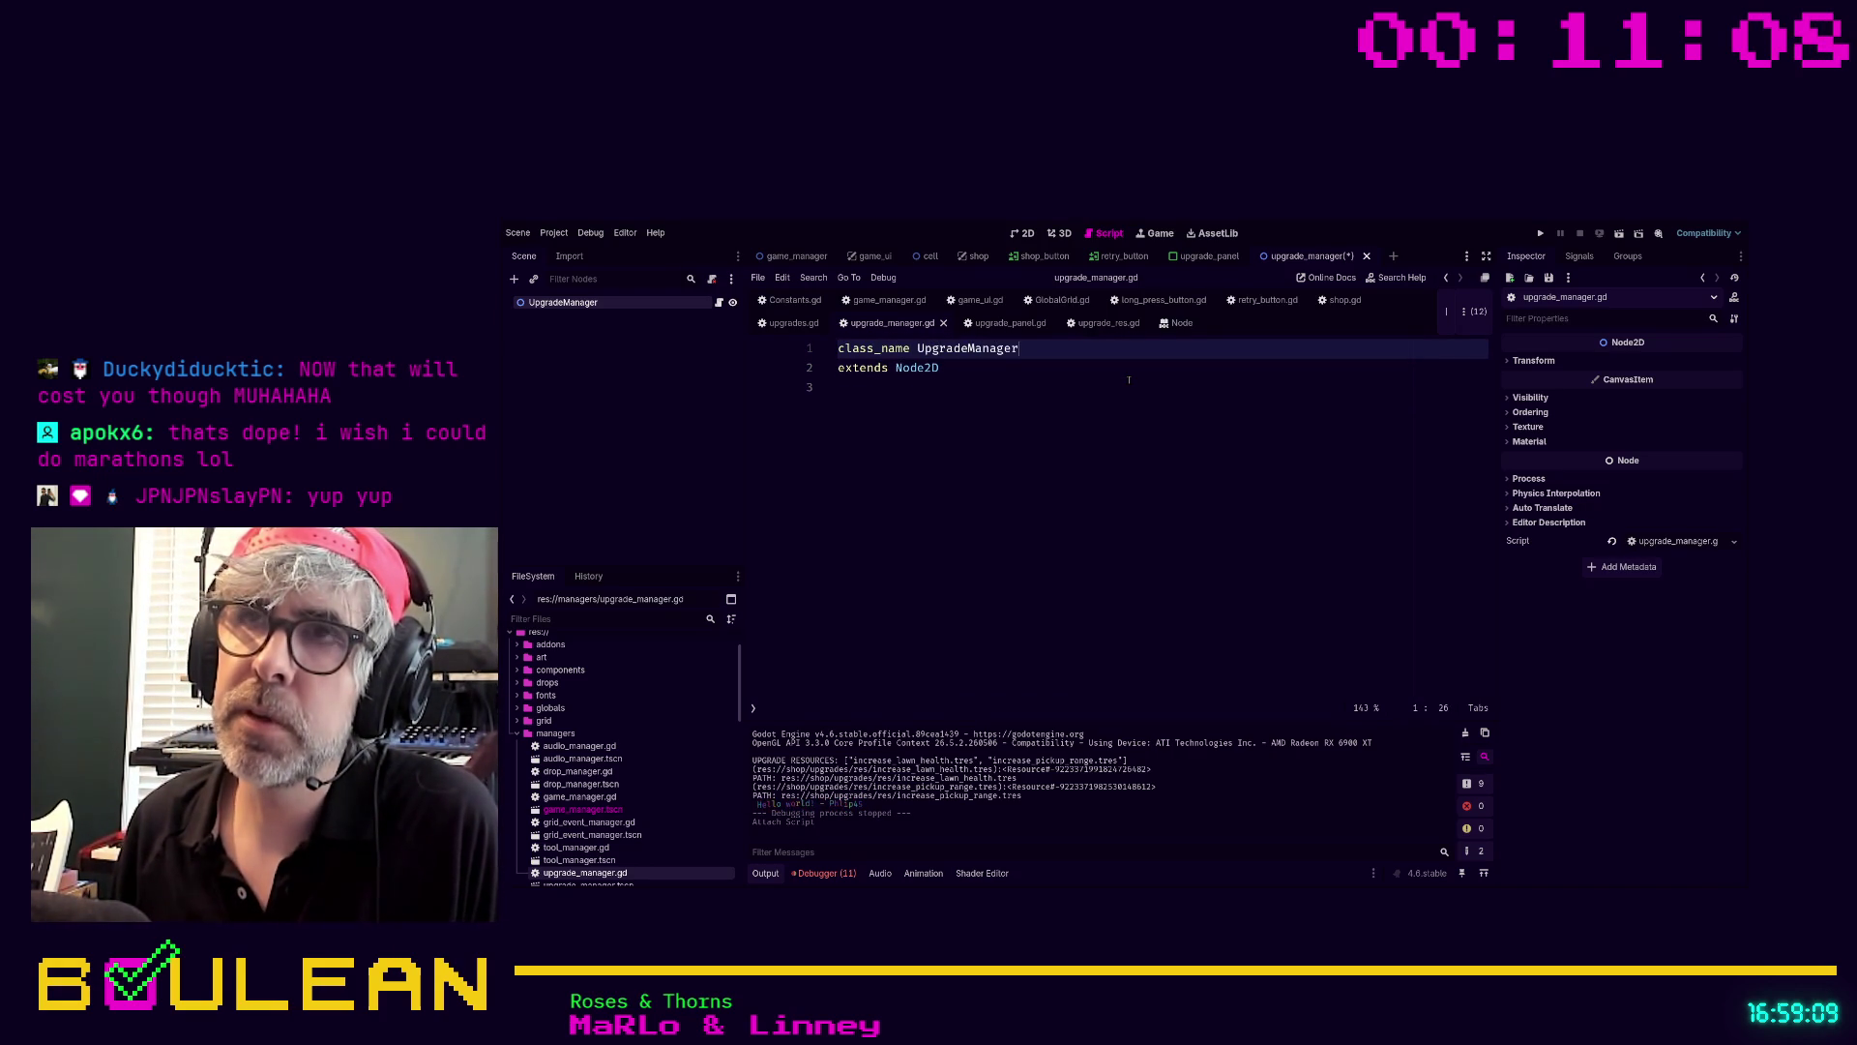
key(Left)
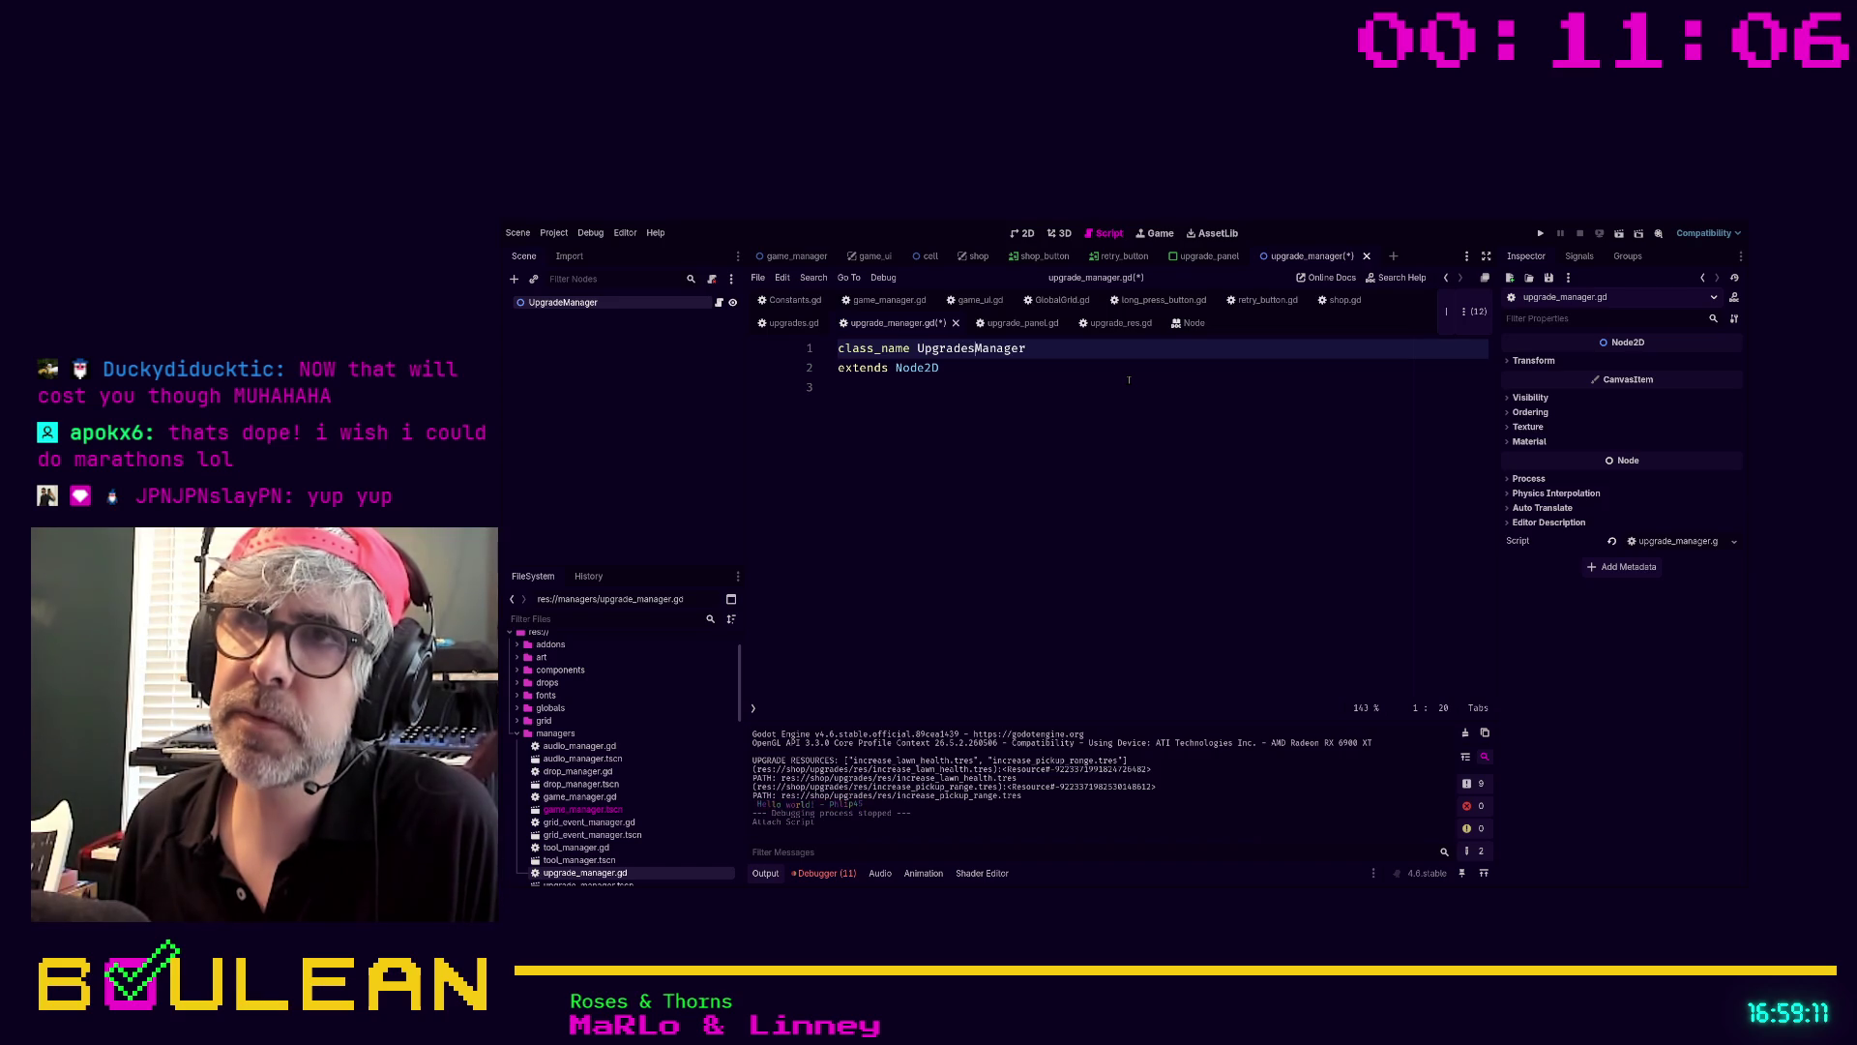
key(Down)
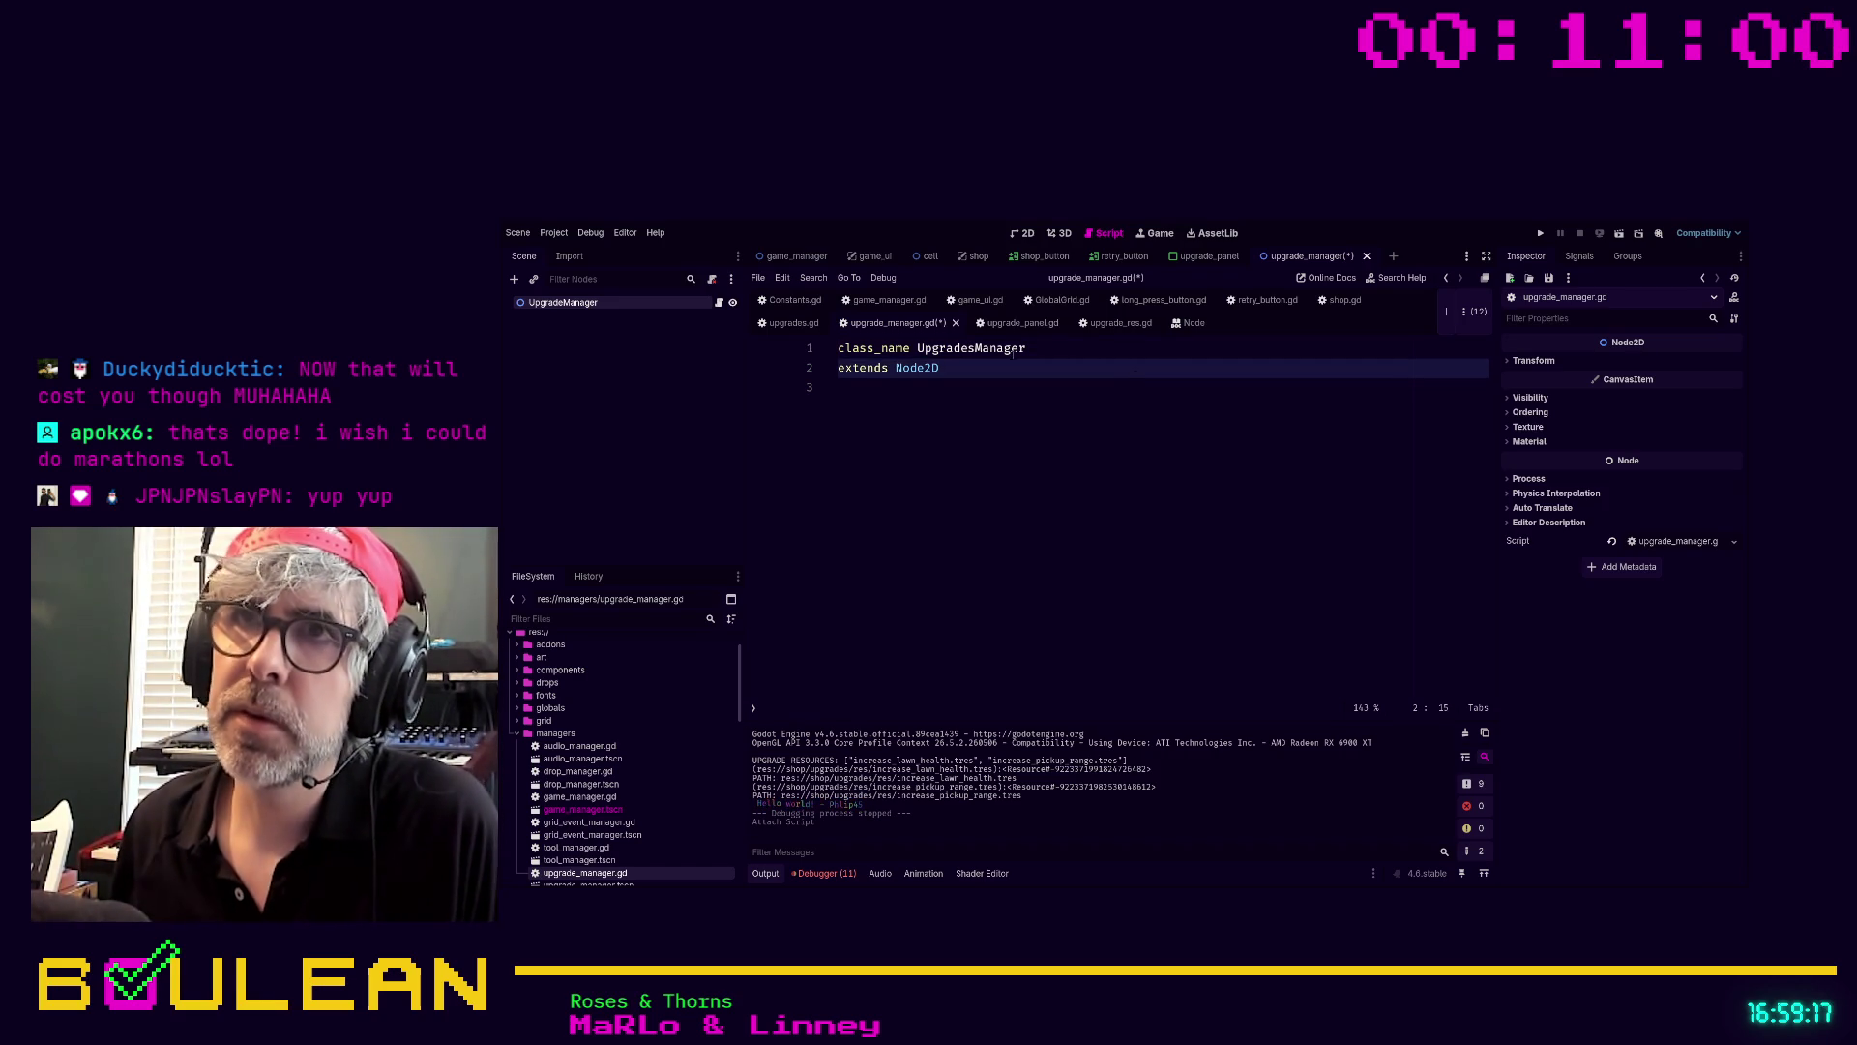
Step: Review game_manager.gd and the upgrade script, then return to the 2D scene view
click(896, 305)
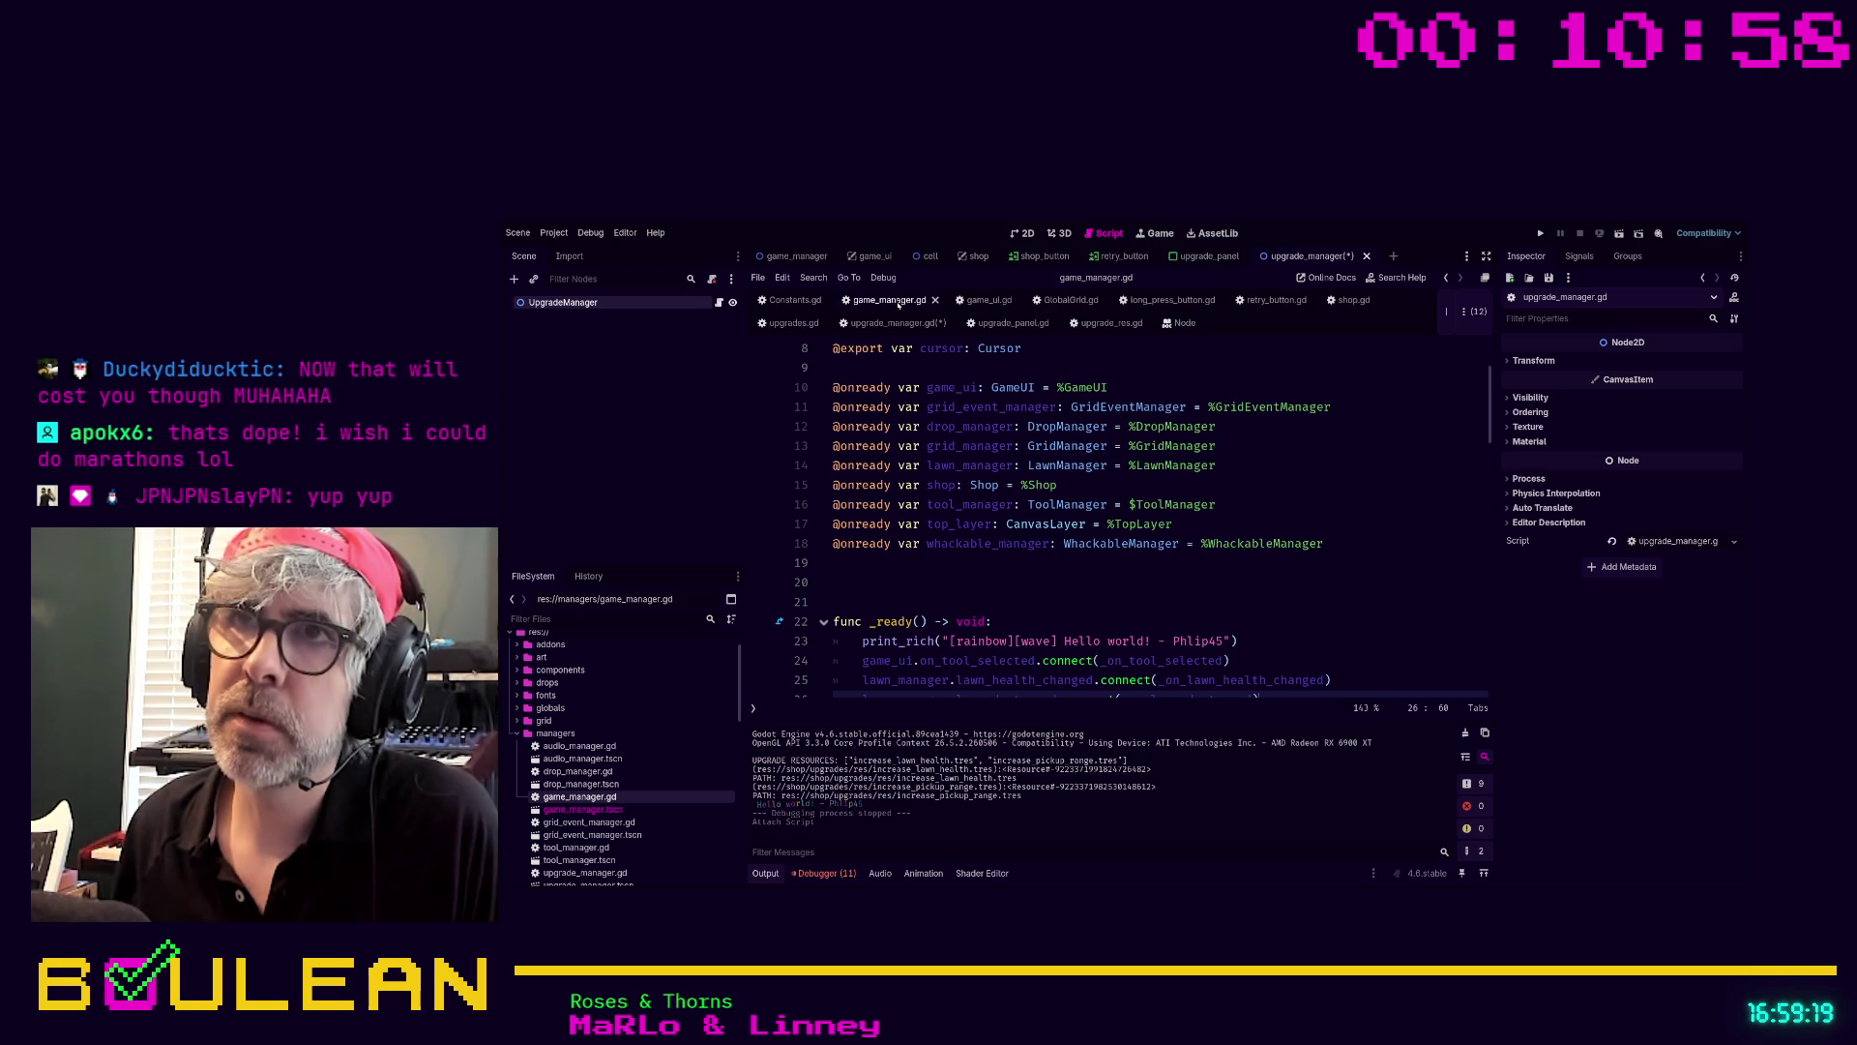
click(1112, 324)
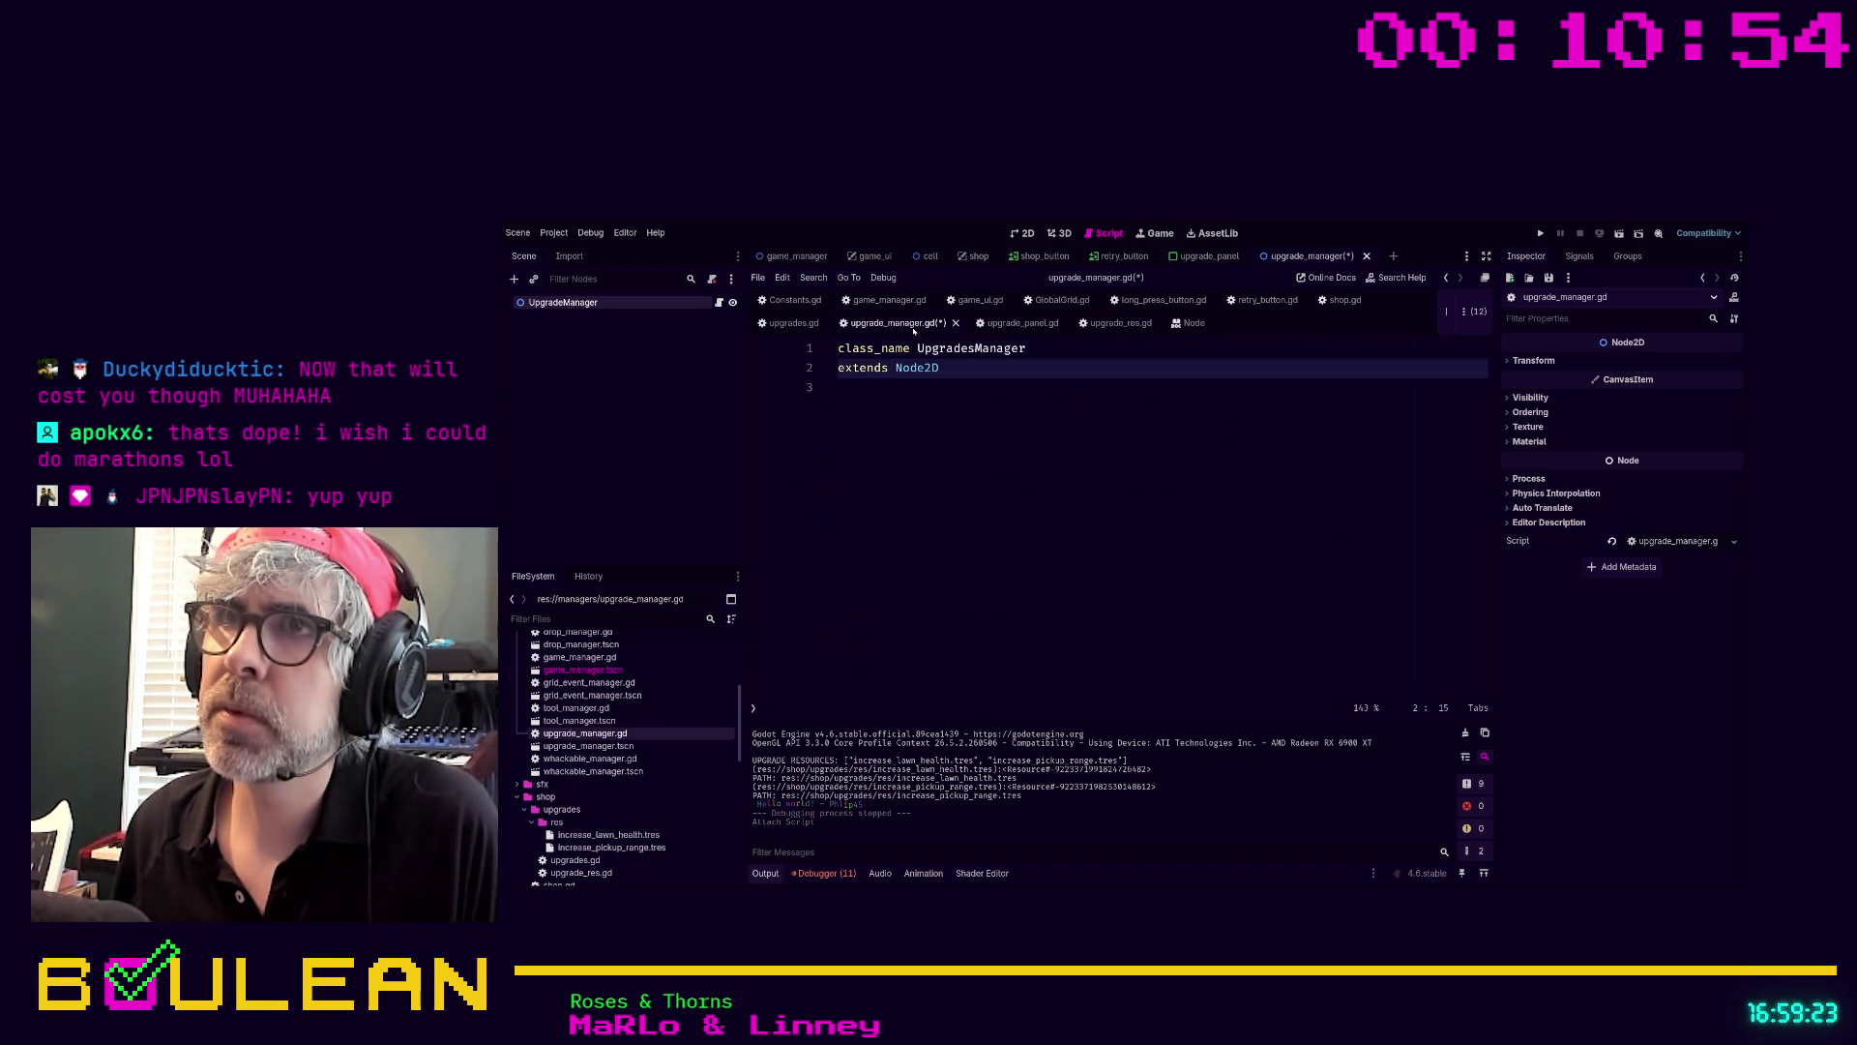
click(1019, 234)
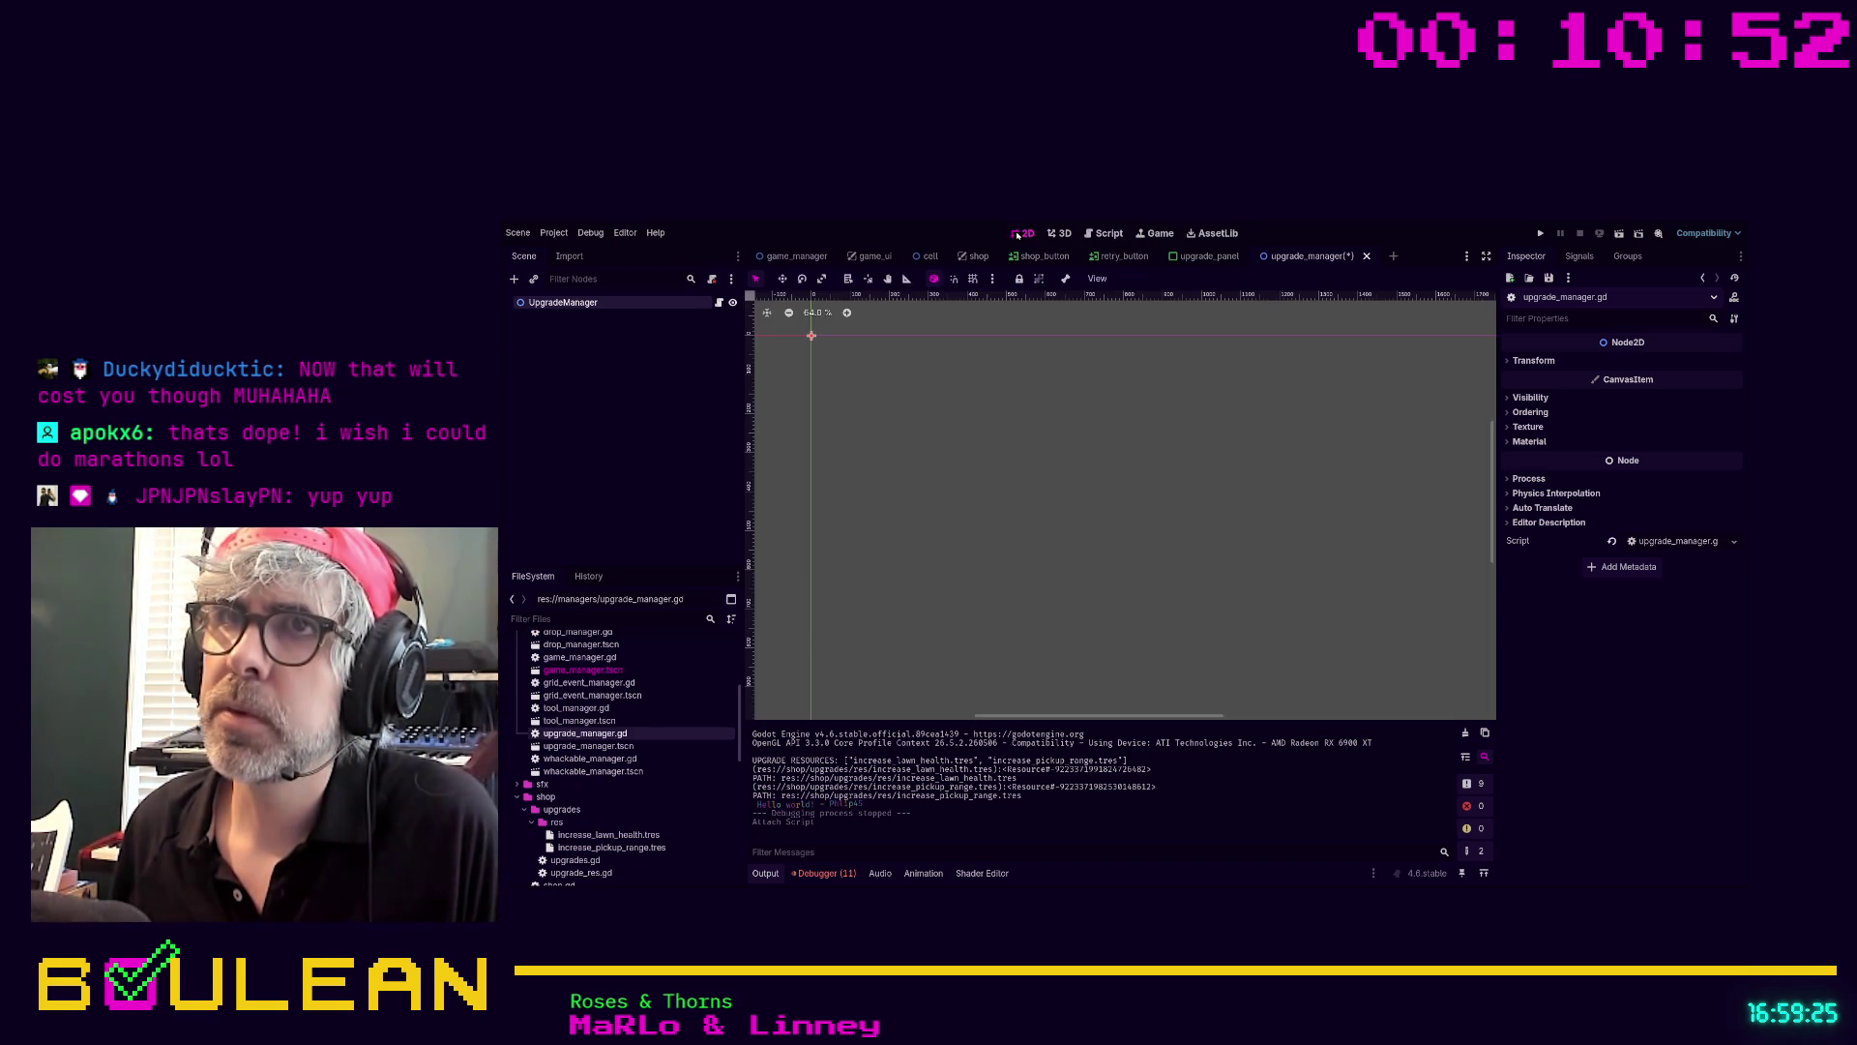
Step: Glance at the game_manager scene, then change the class name to UpgradeManager and save the script
click(795, 256)
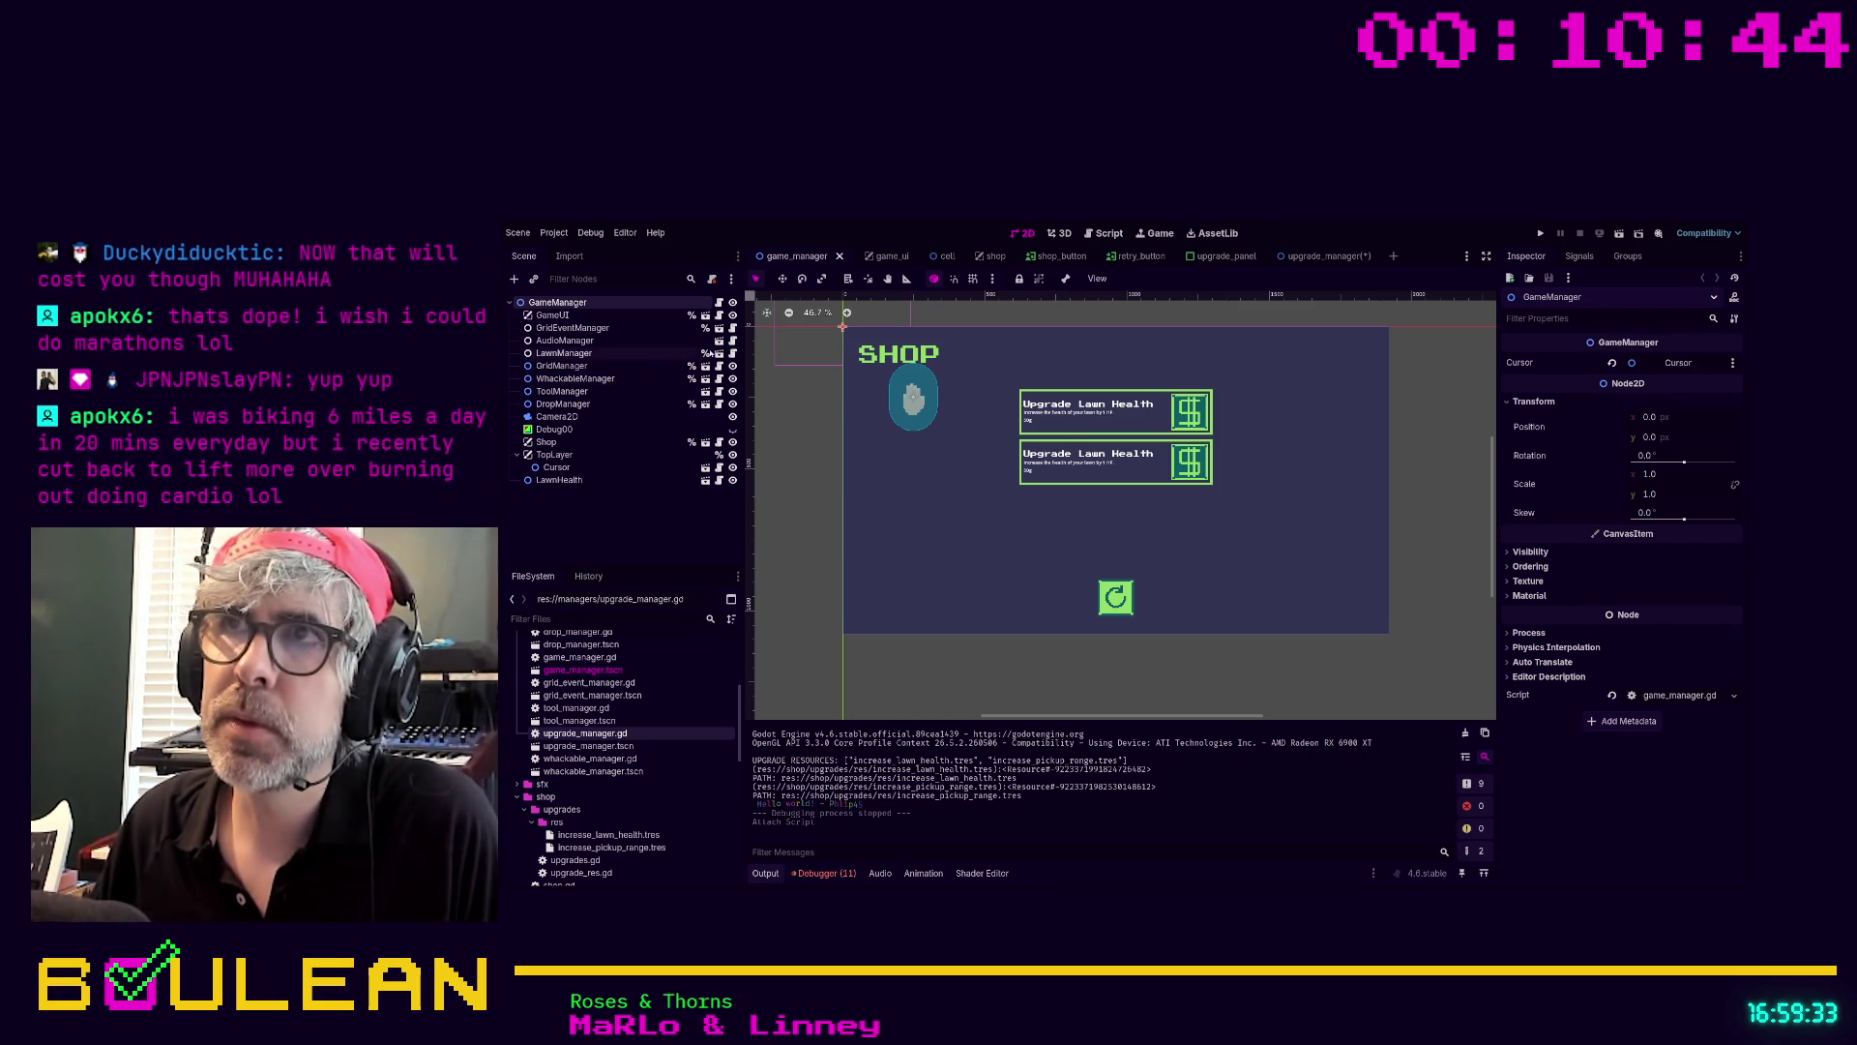
click(1327, 258)
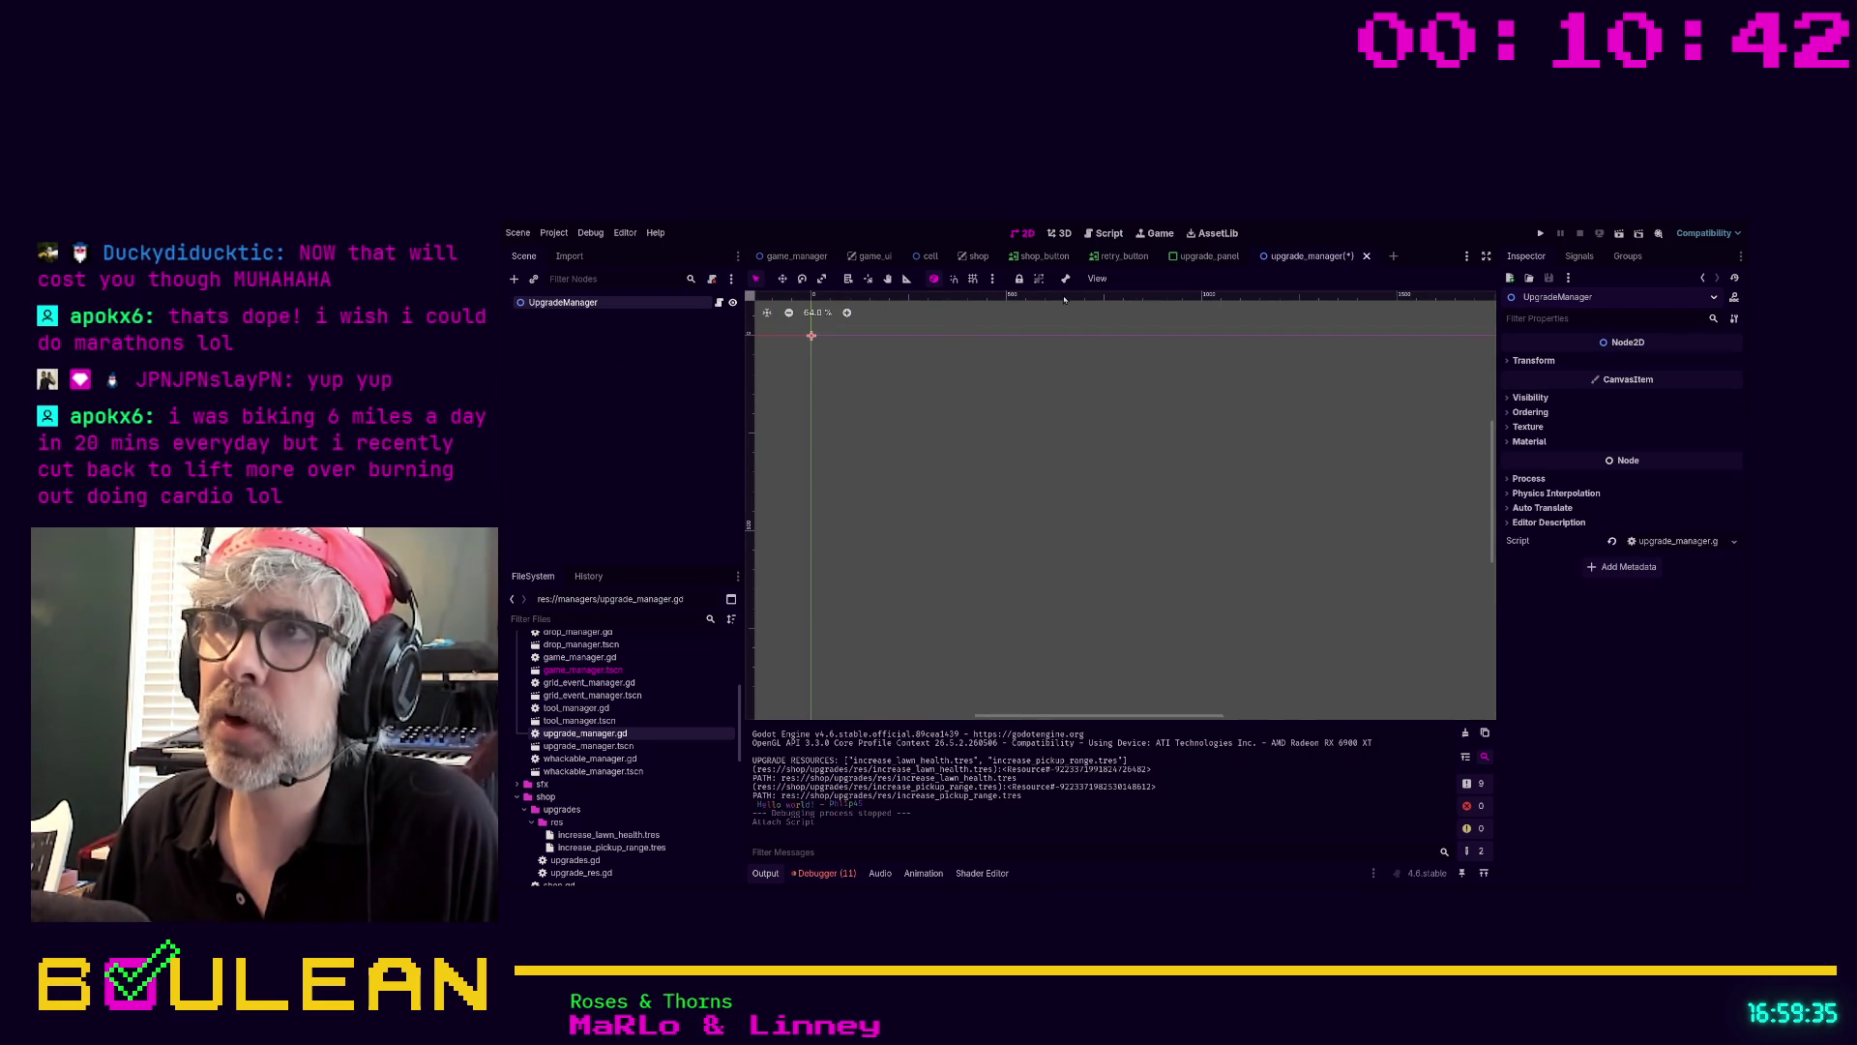
click(1104, 237)
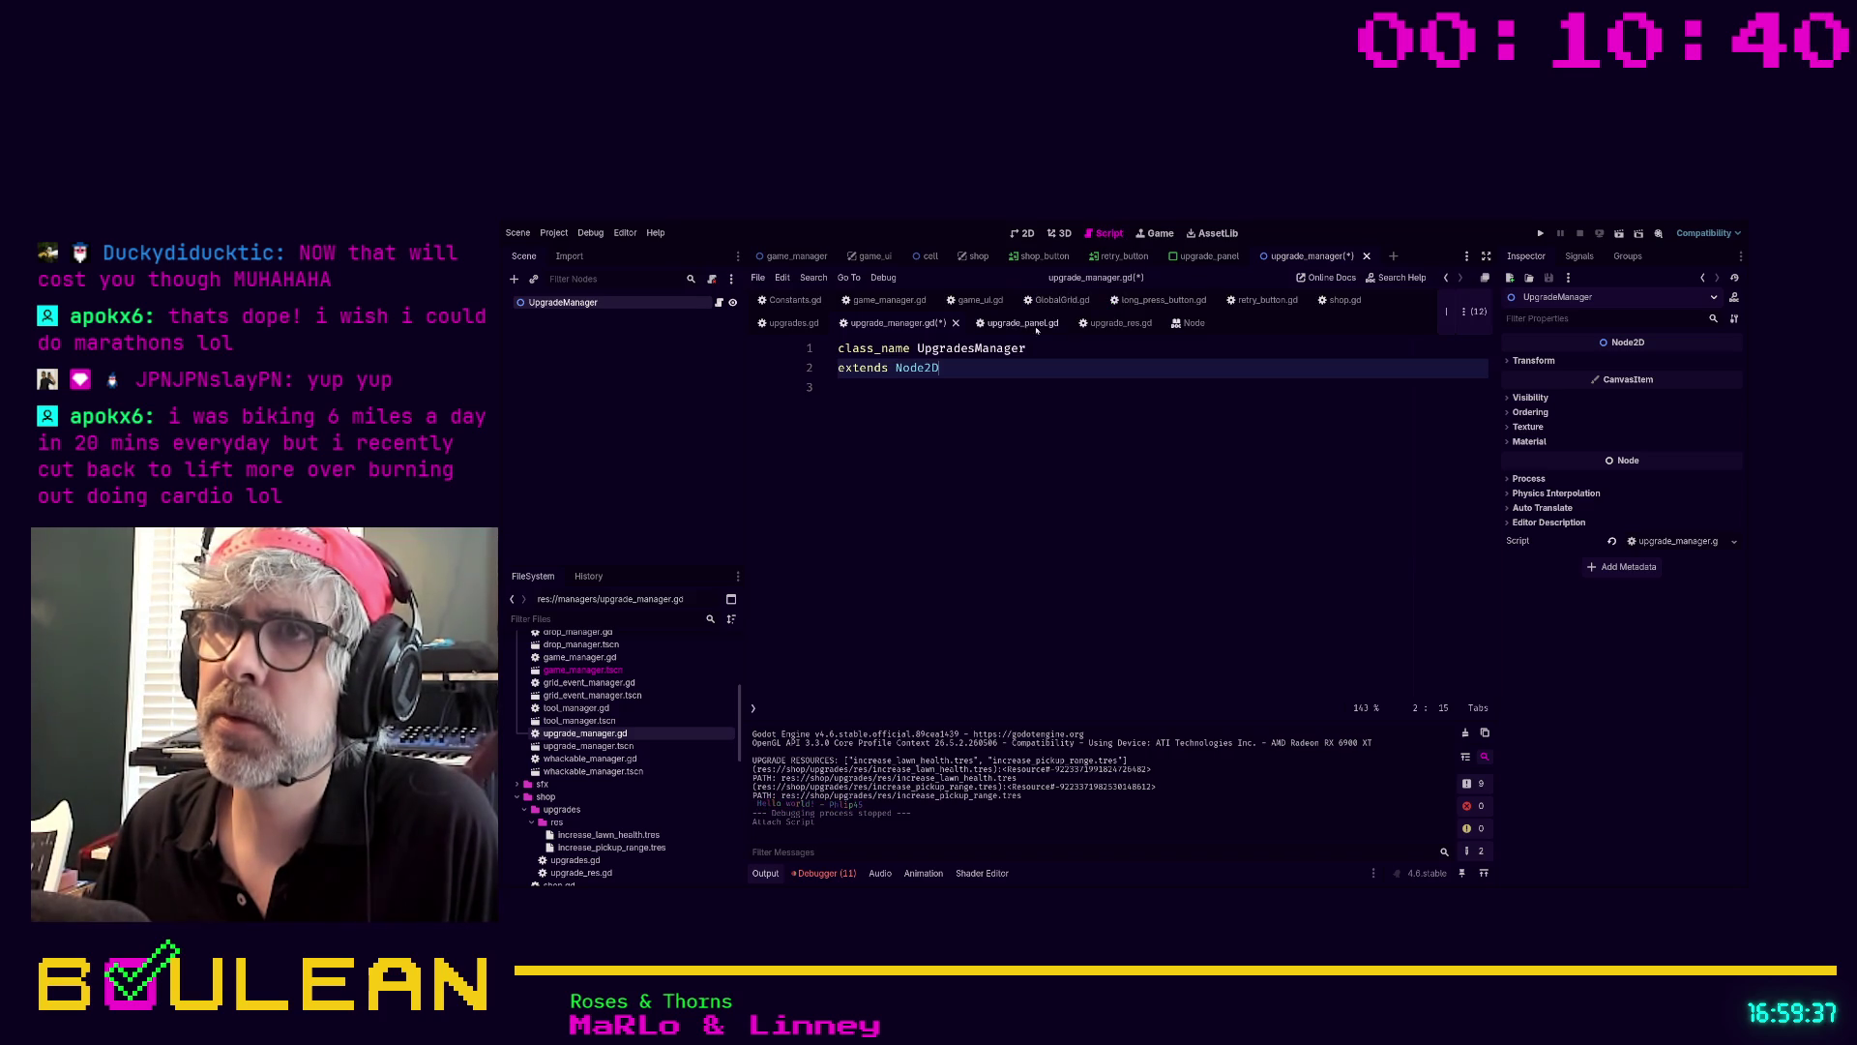
click(974, 348)
key(BackSpace)
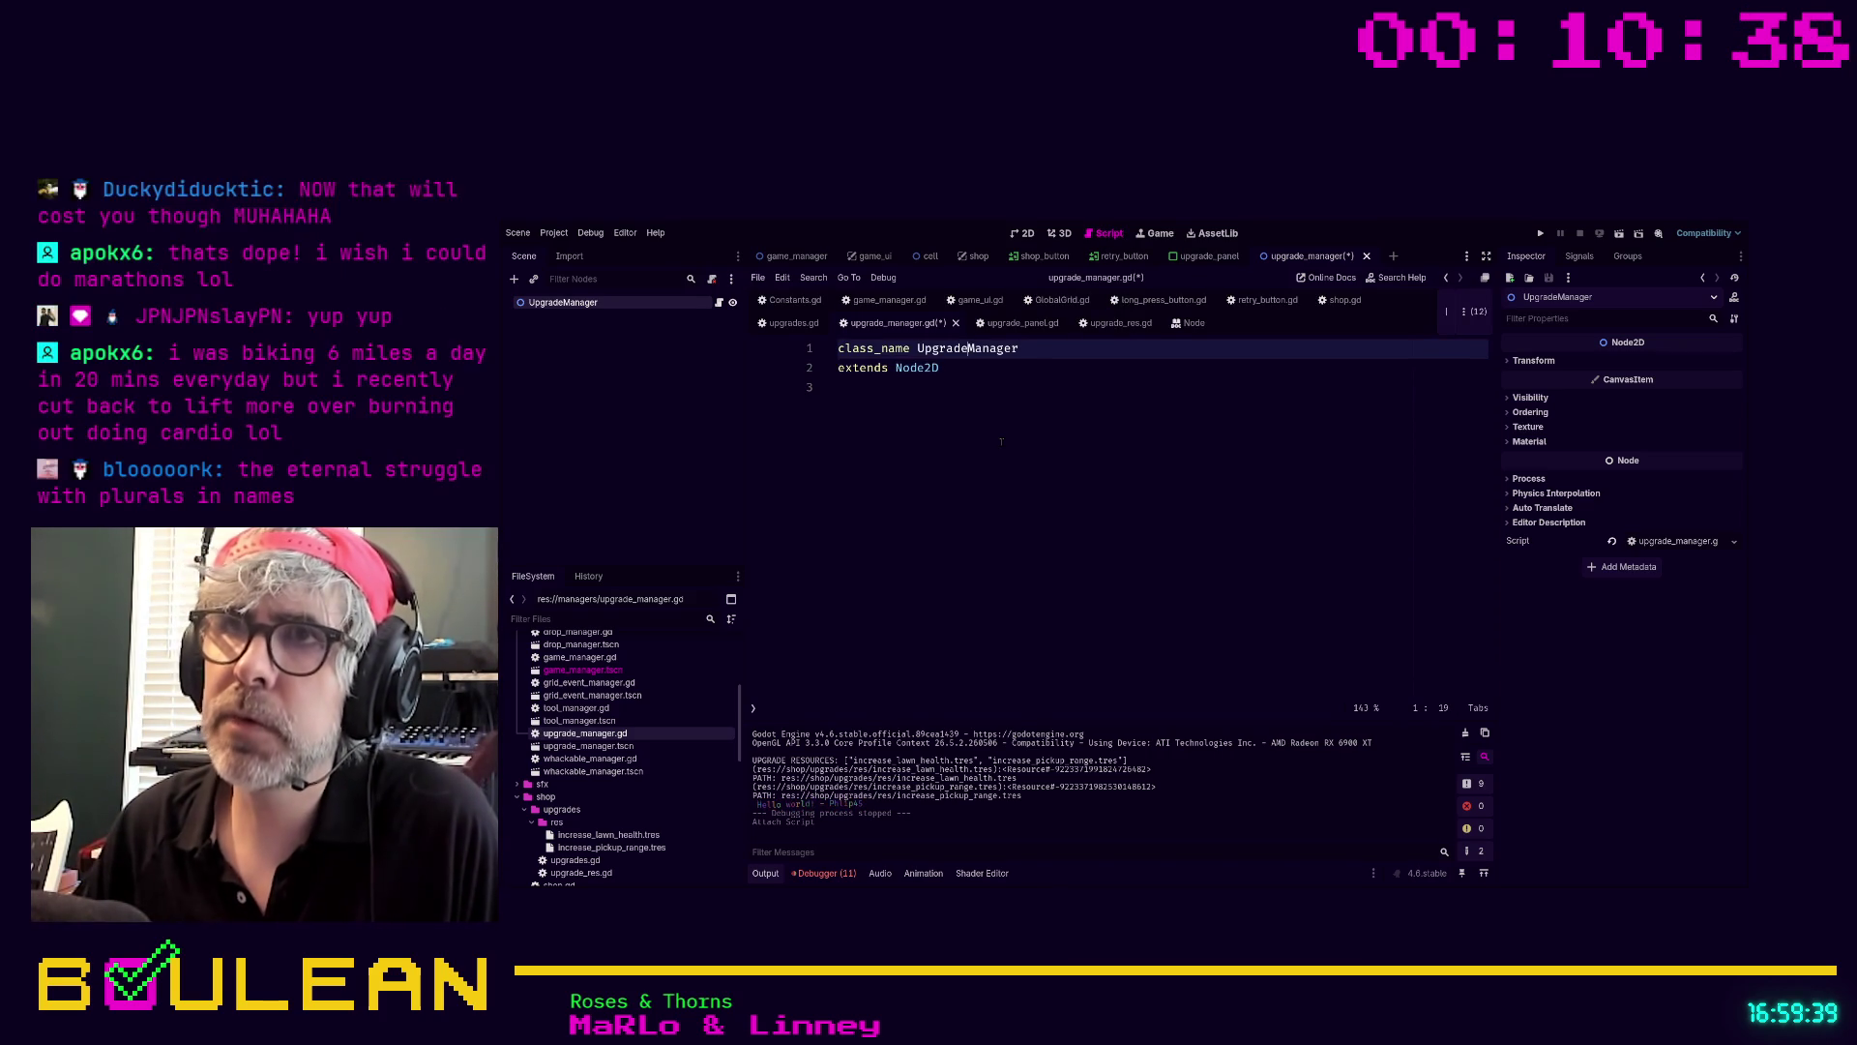
key(Down)
key(Down)
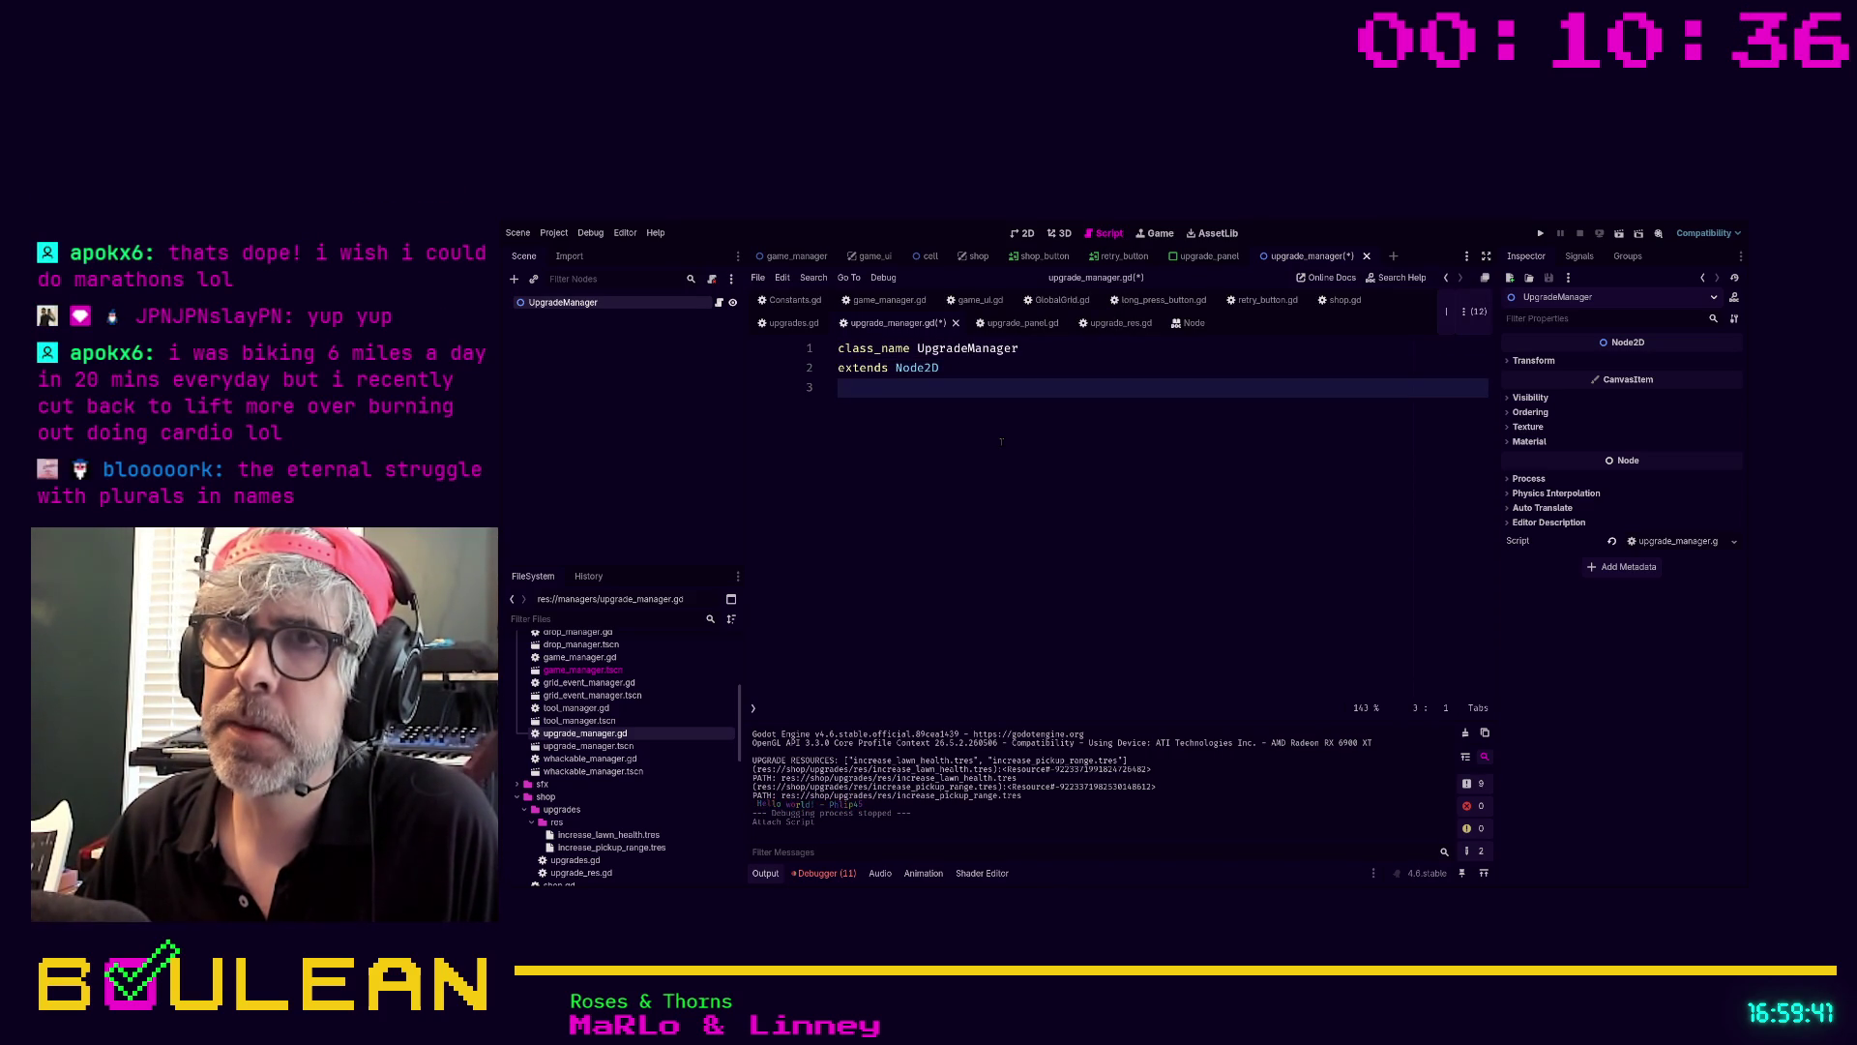
key(ctrl+s)
Step: Add two blank lines, then instance the upgrade_manager scene into the GameManager tree
key(Return)
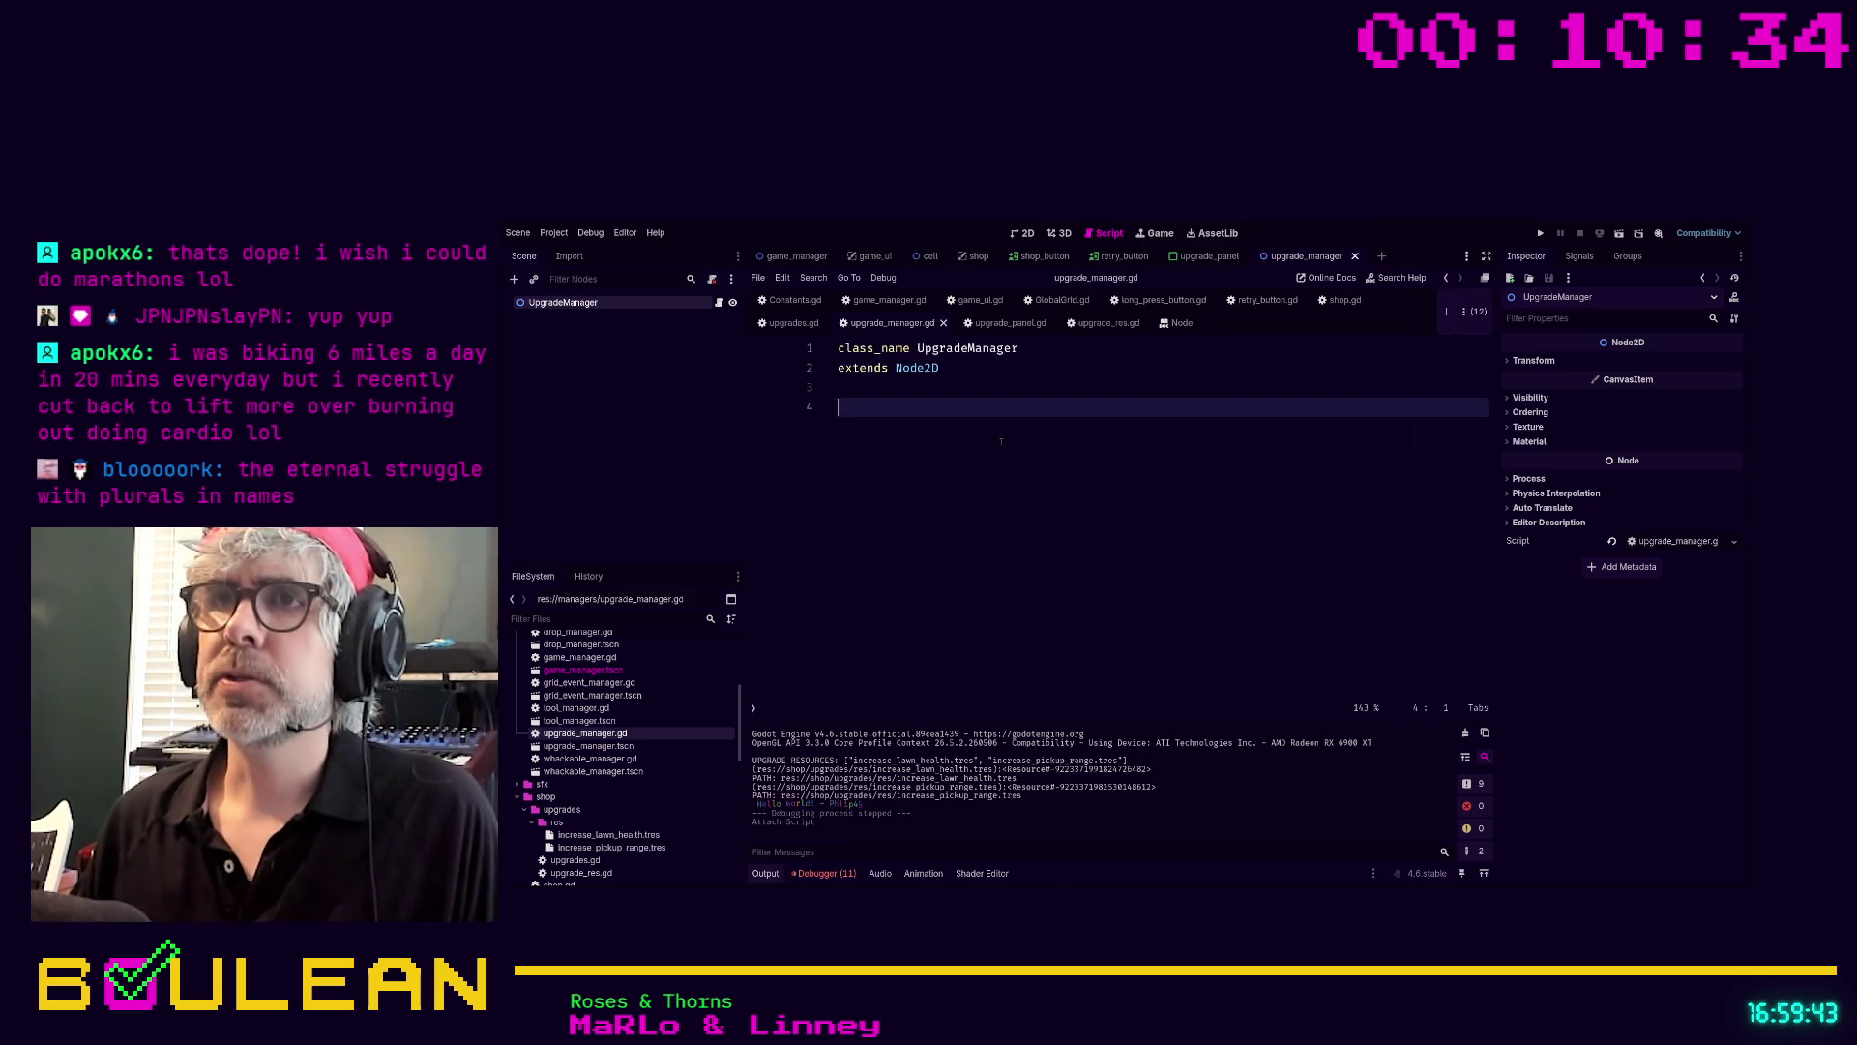
key(Return)
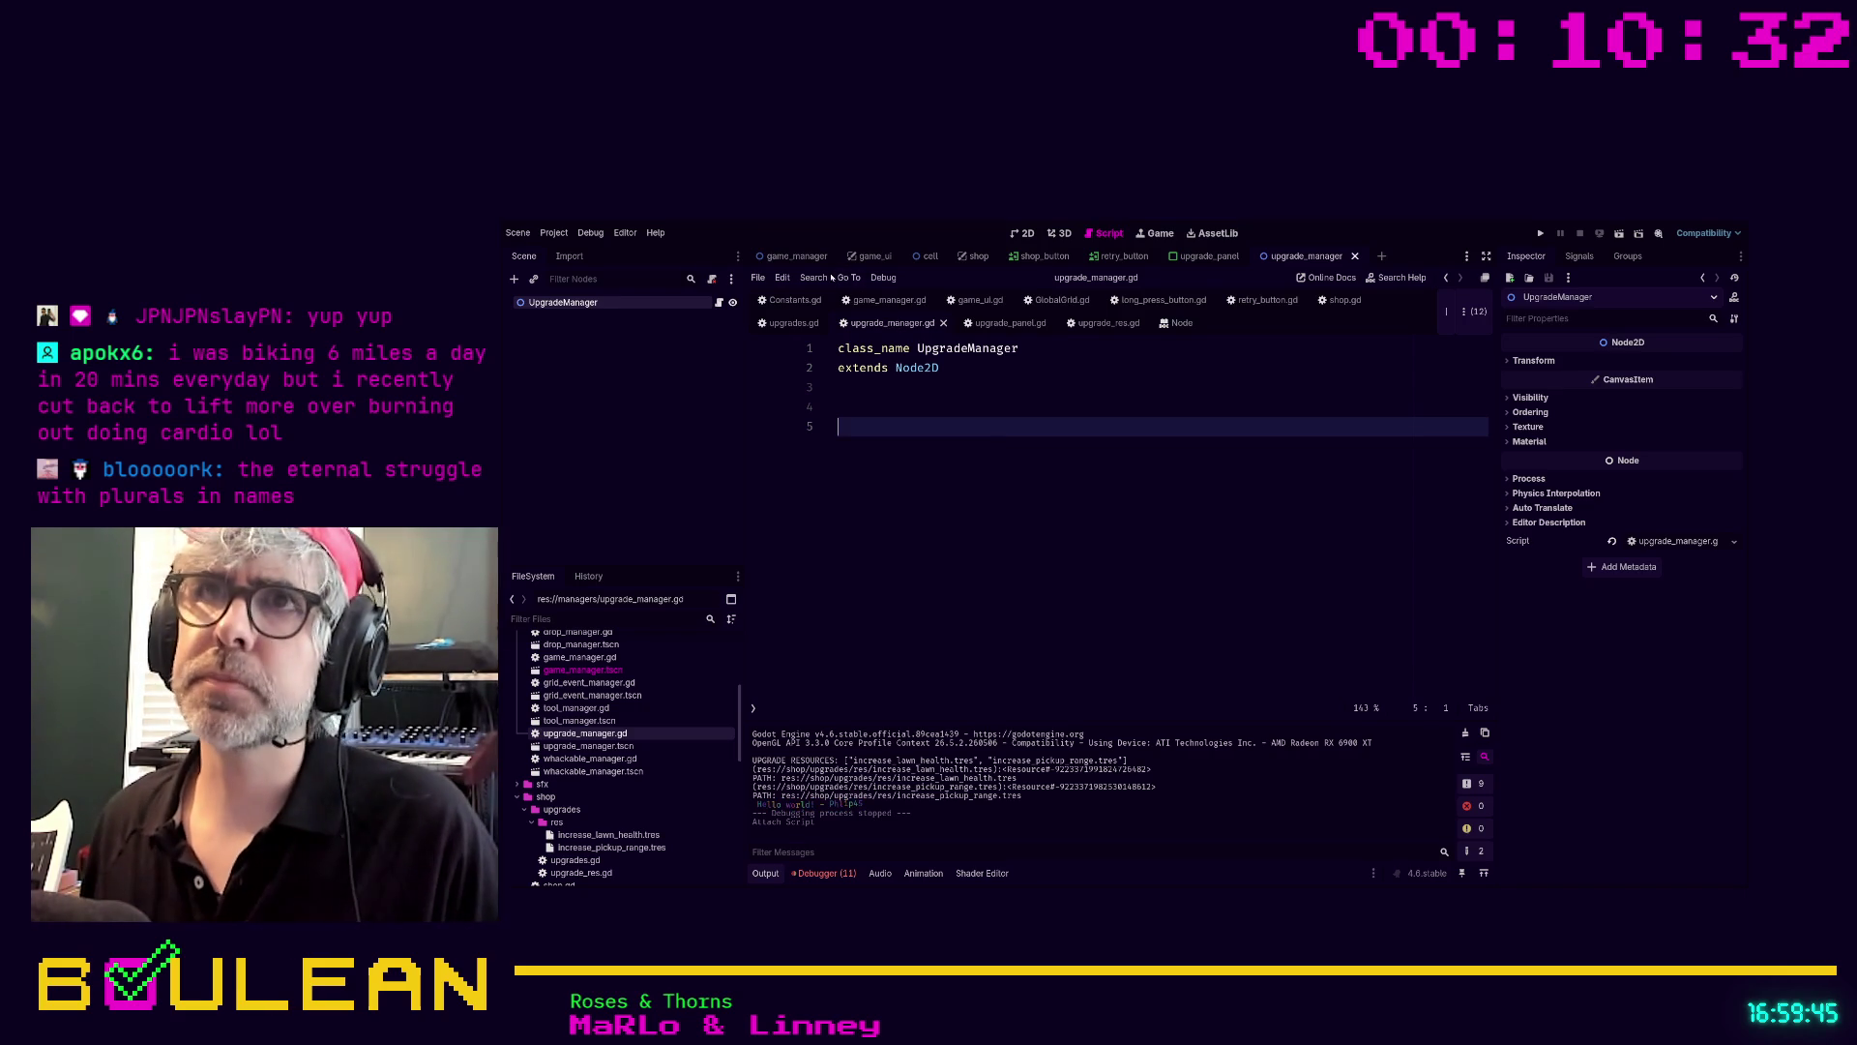
click(805, 258)
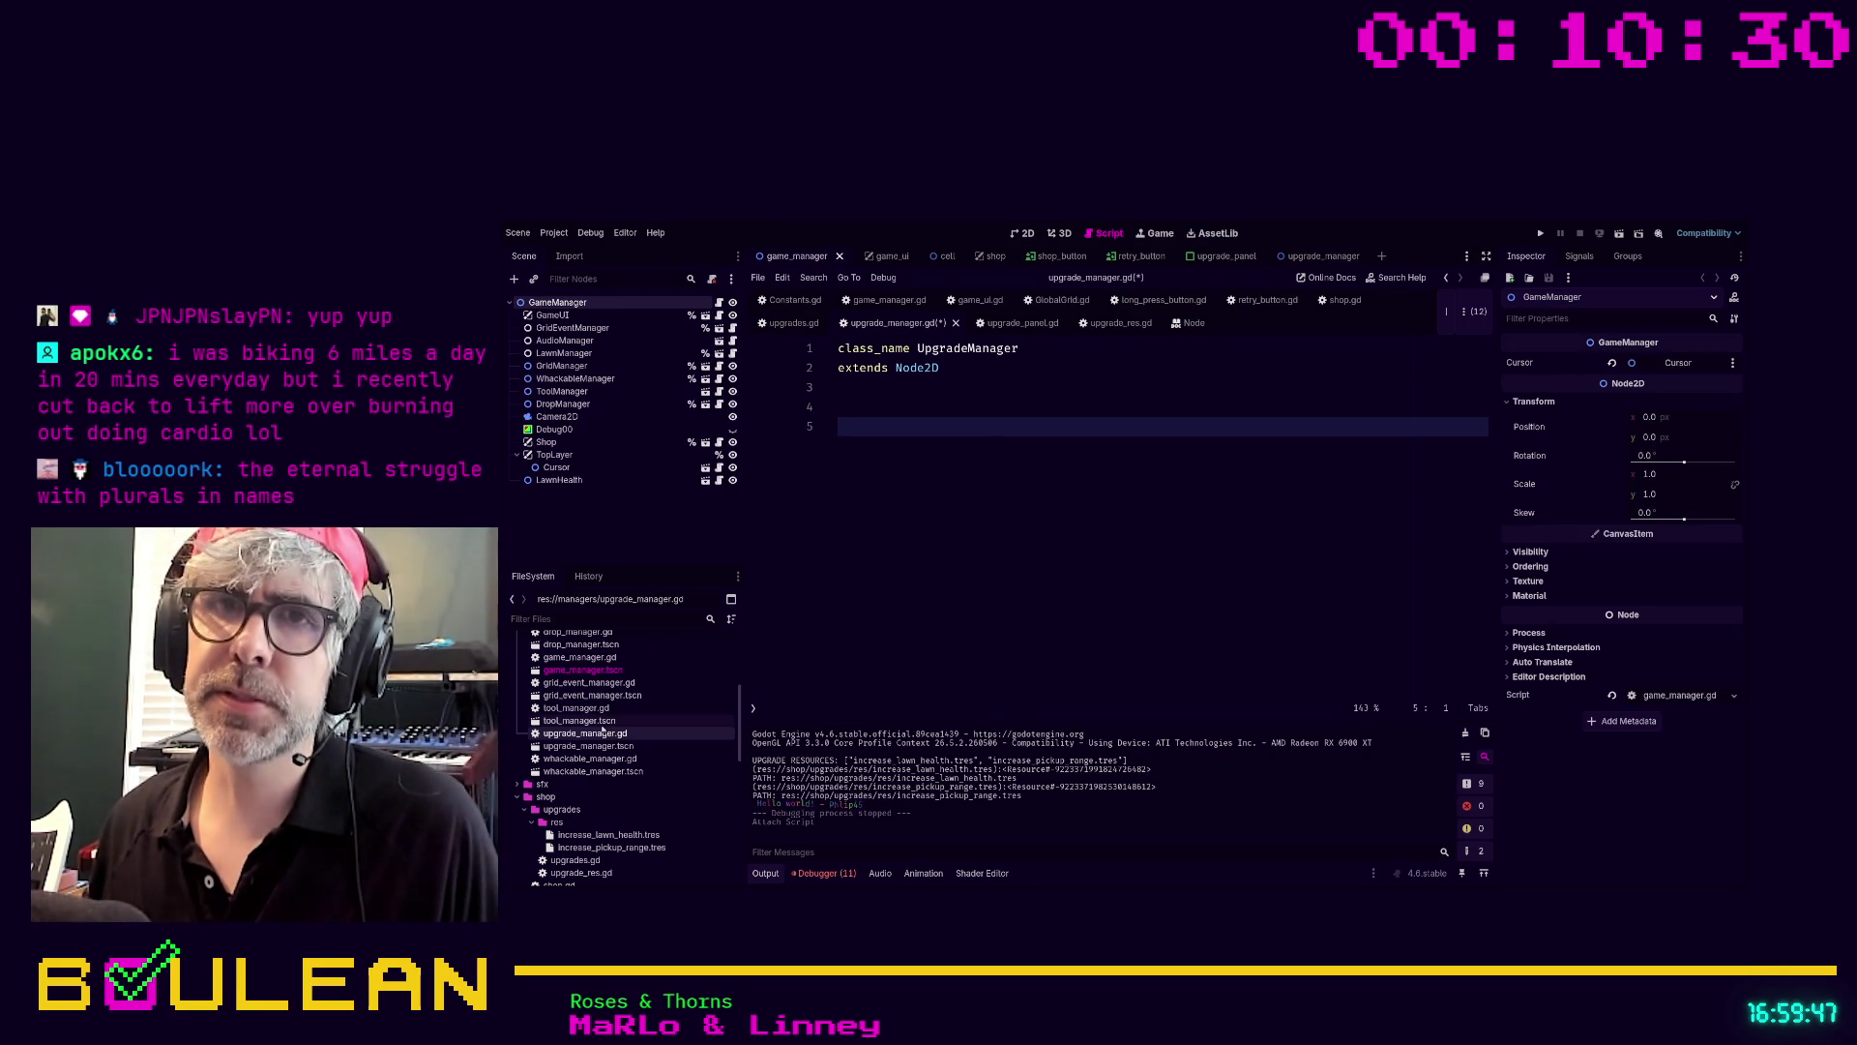
drag(592, 748, 559, 391)
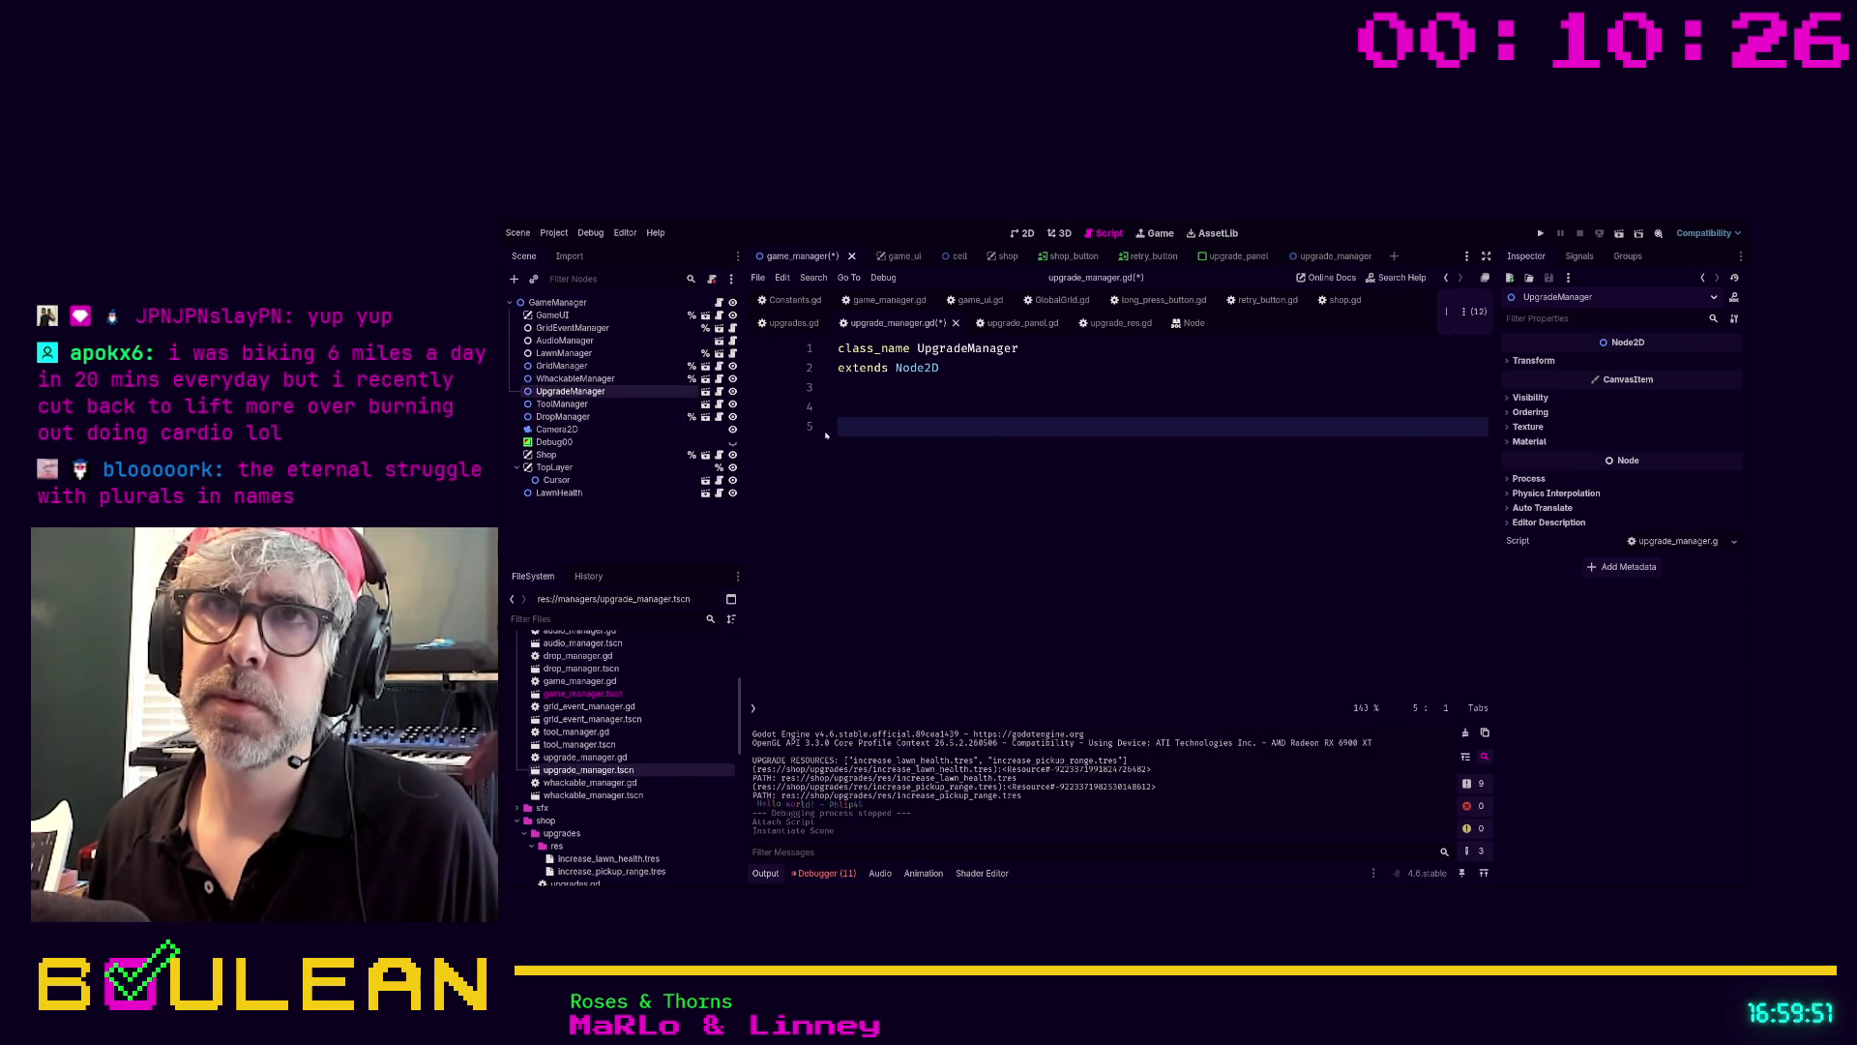
click(861, 408)
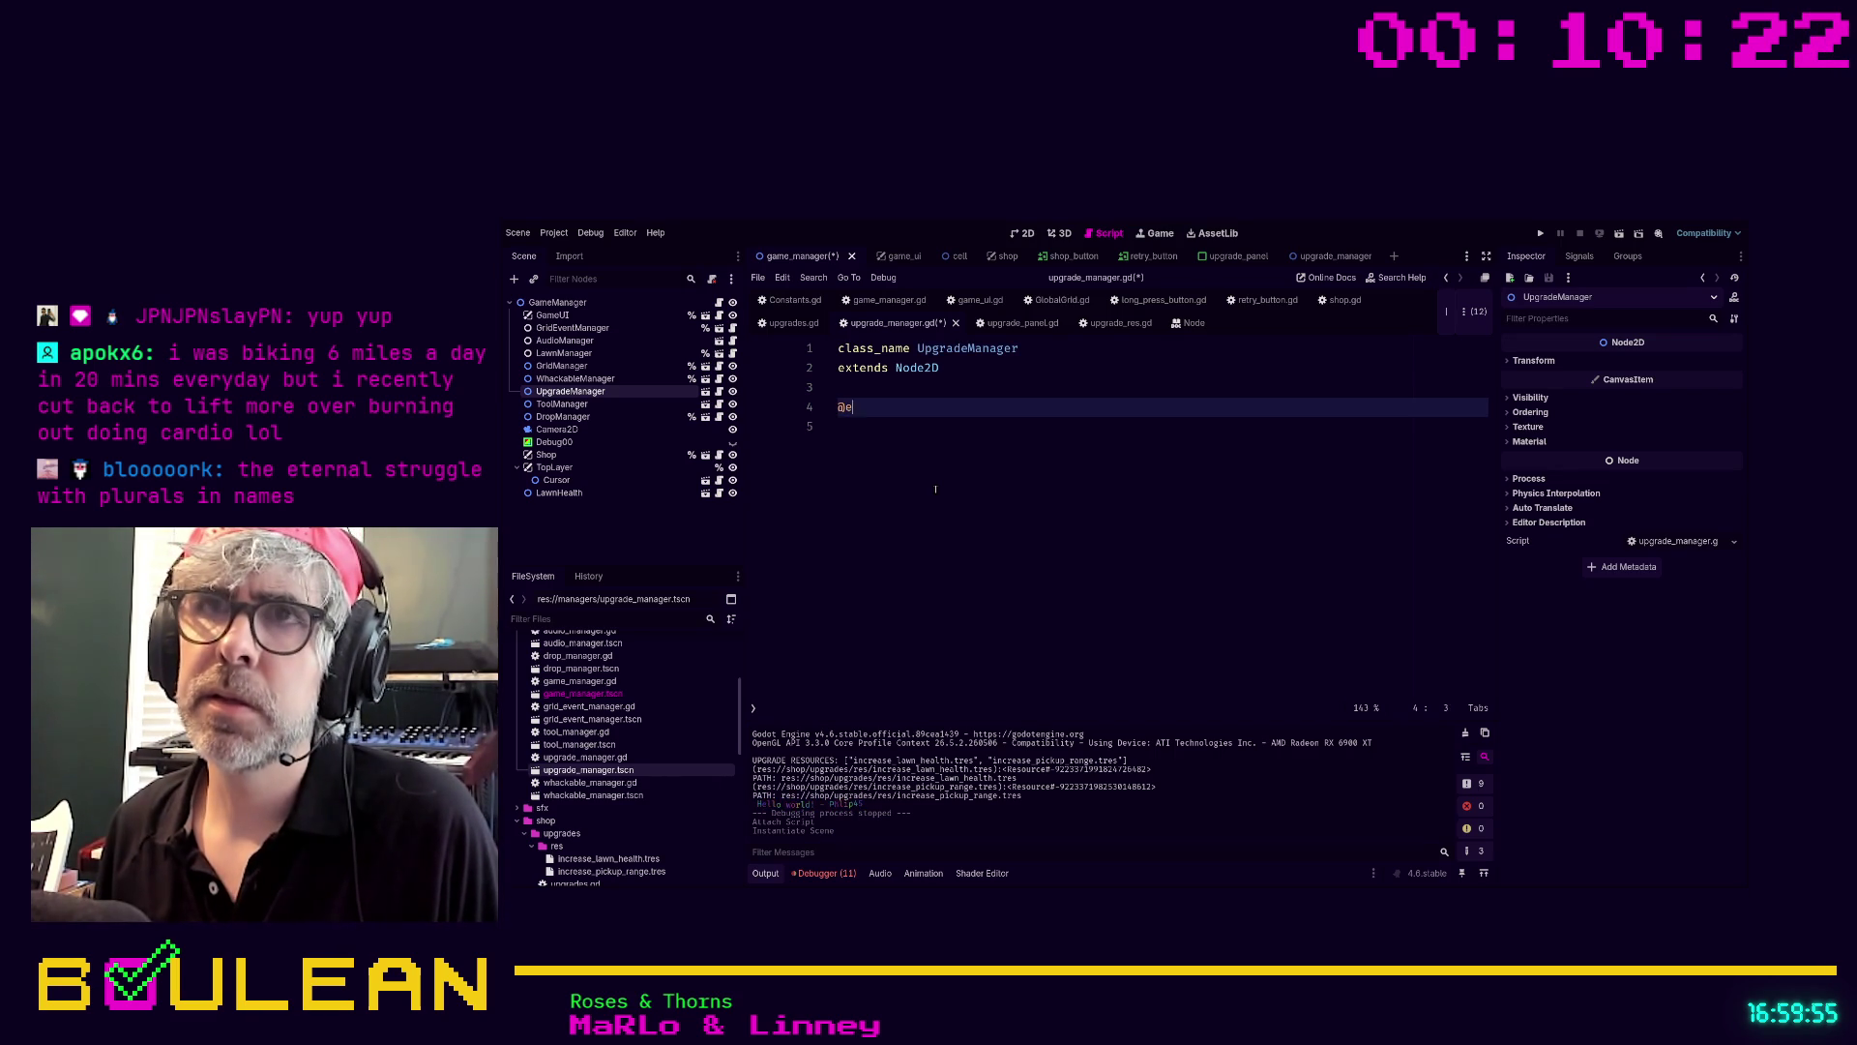
text(xport var )
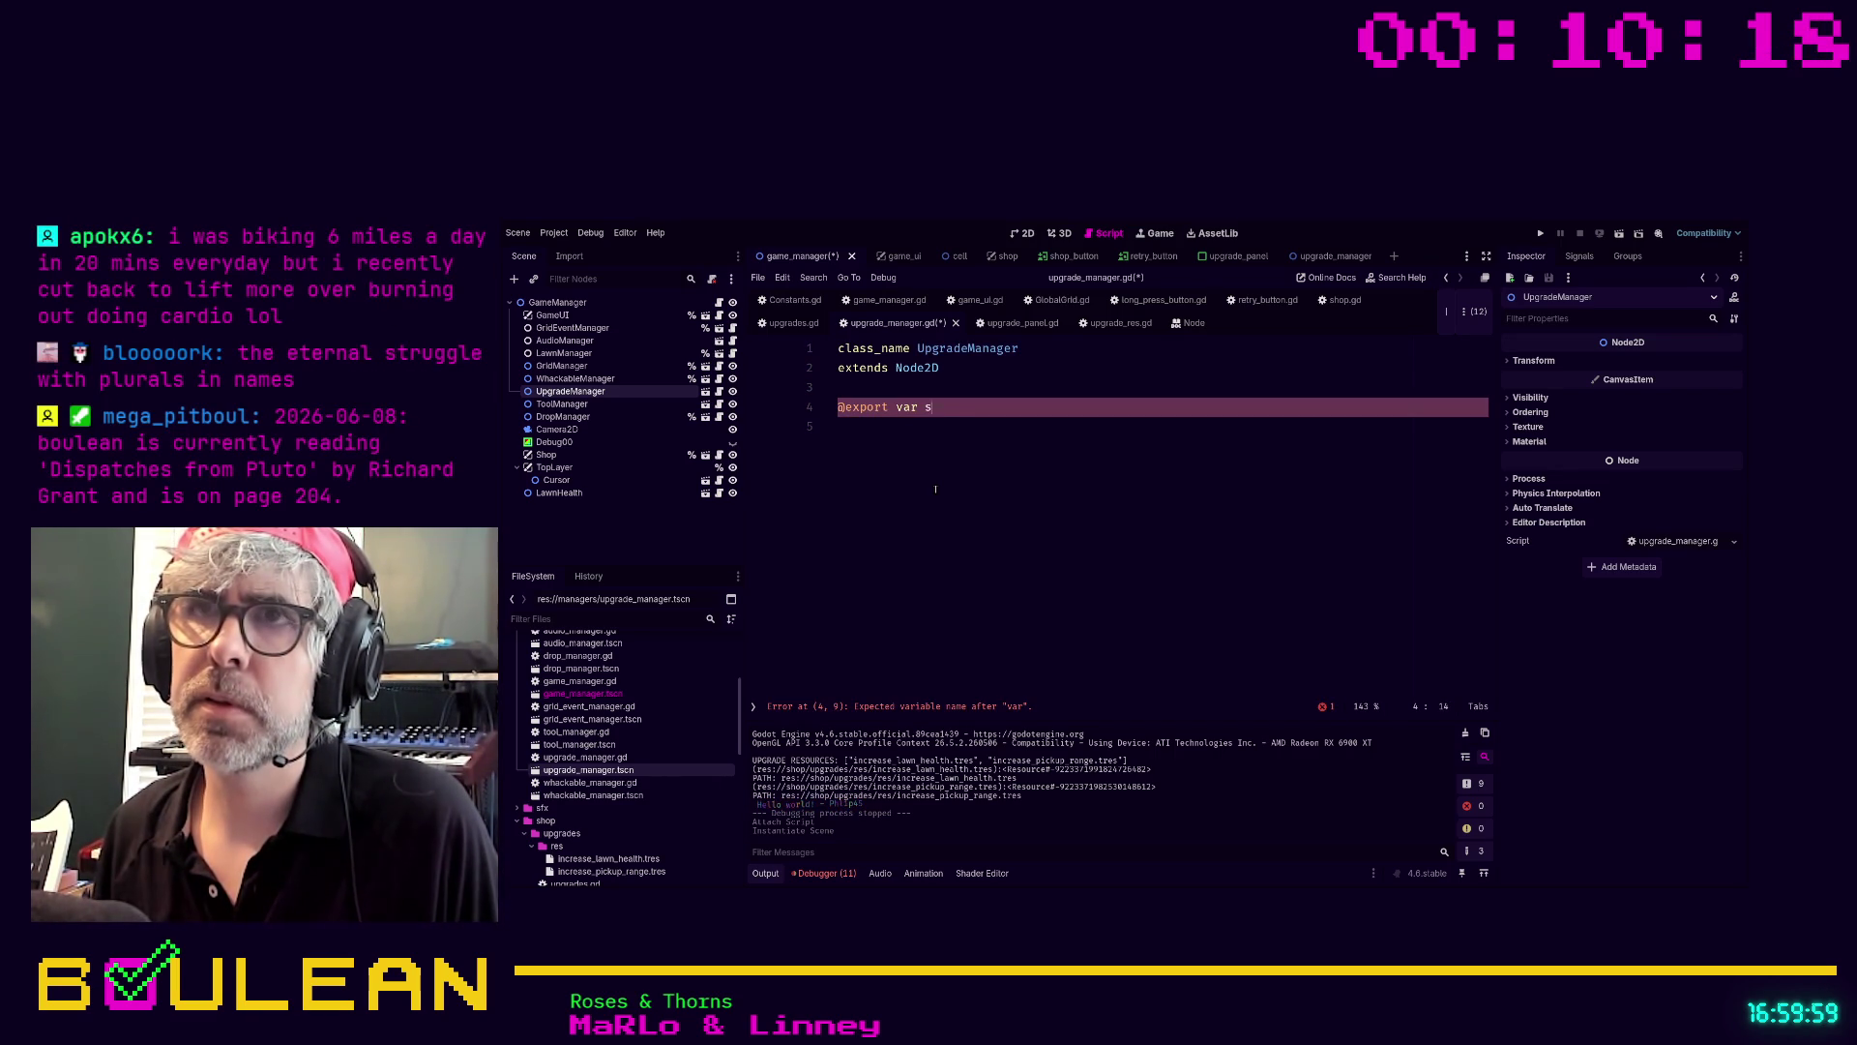
text(shop)
key(Return)
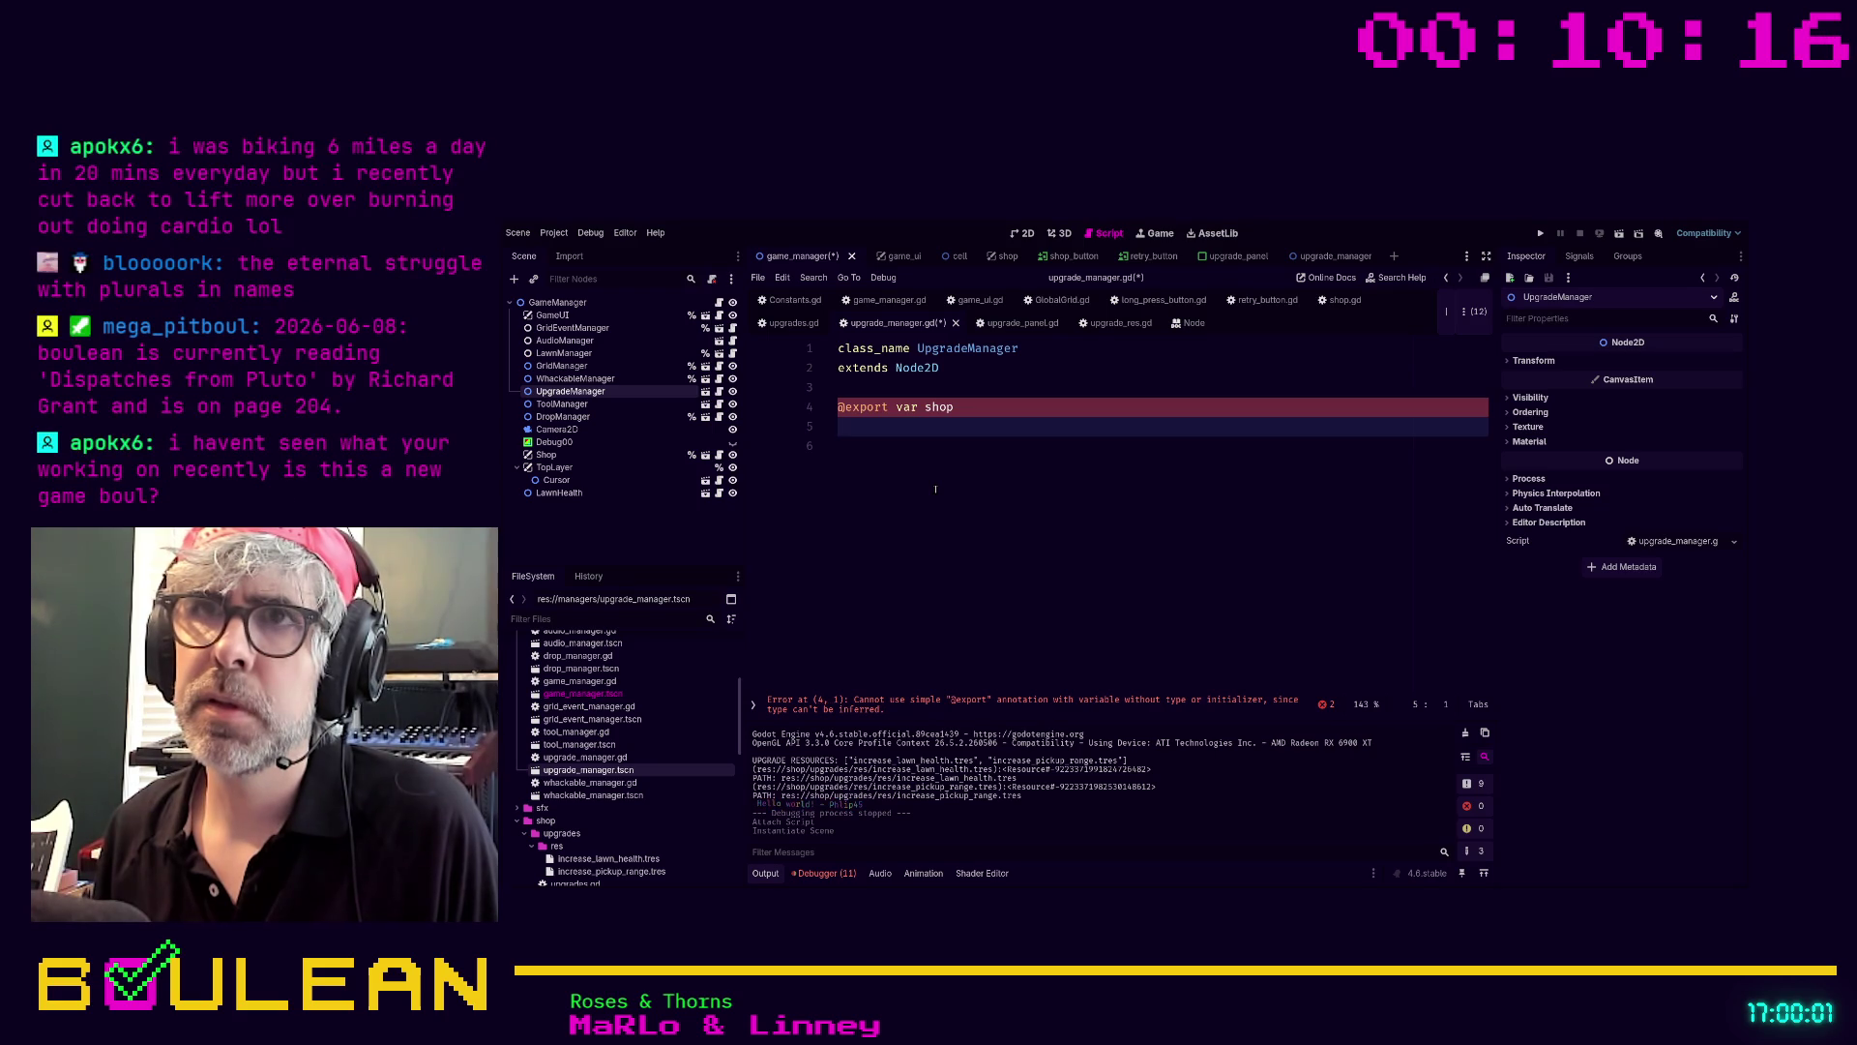
key(BackSpace)
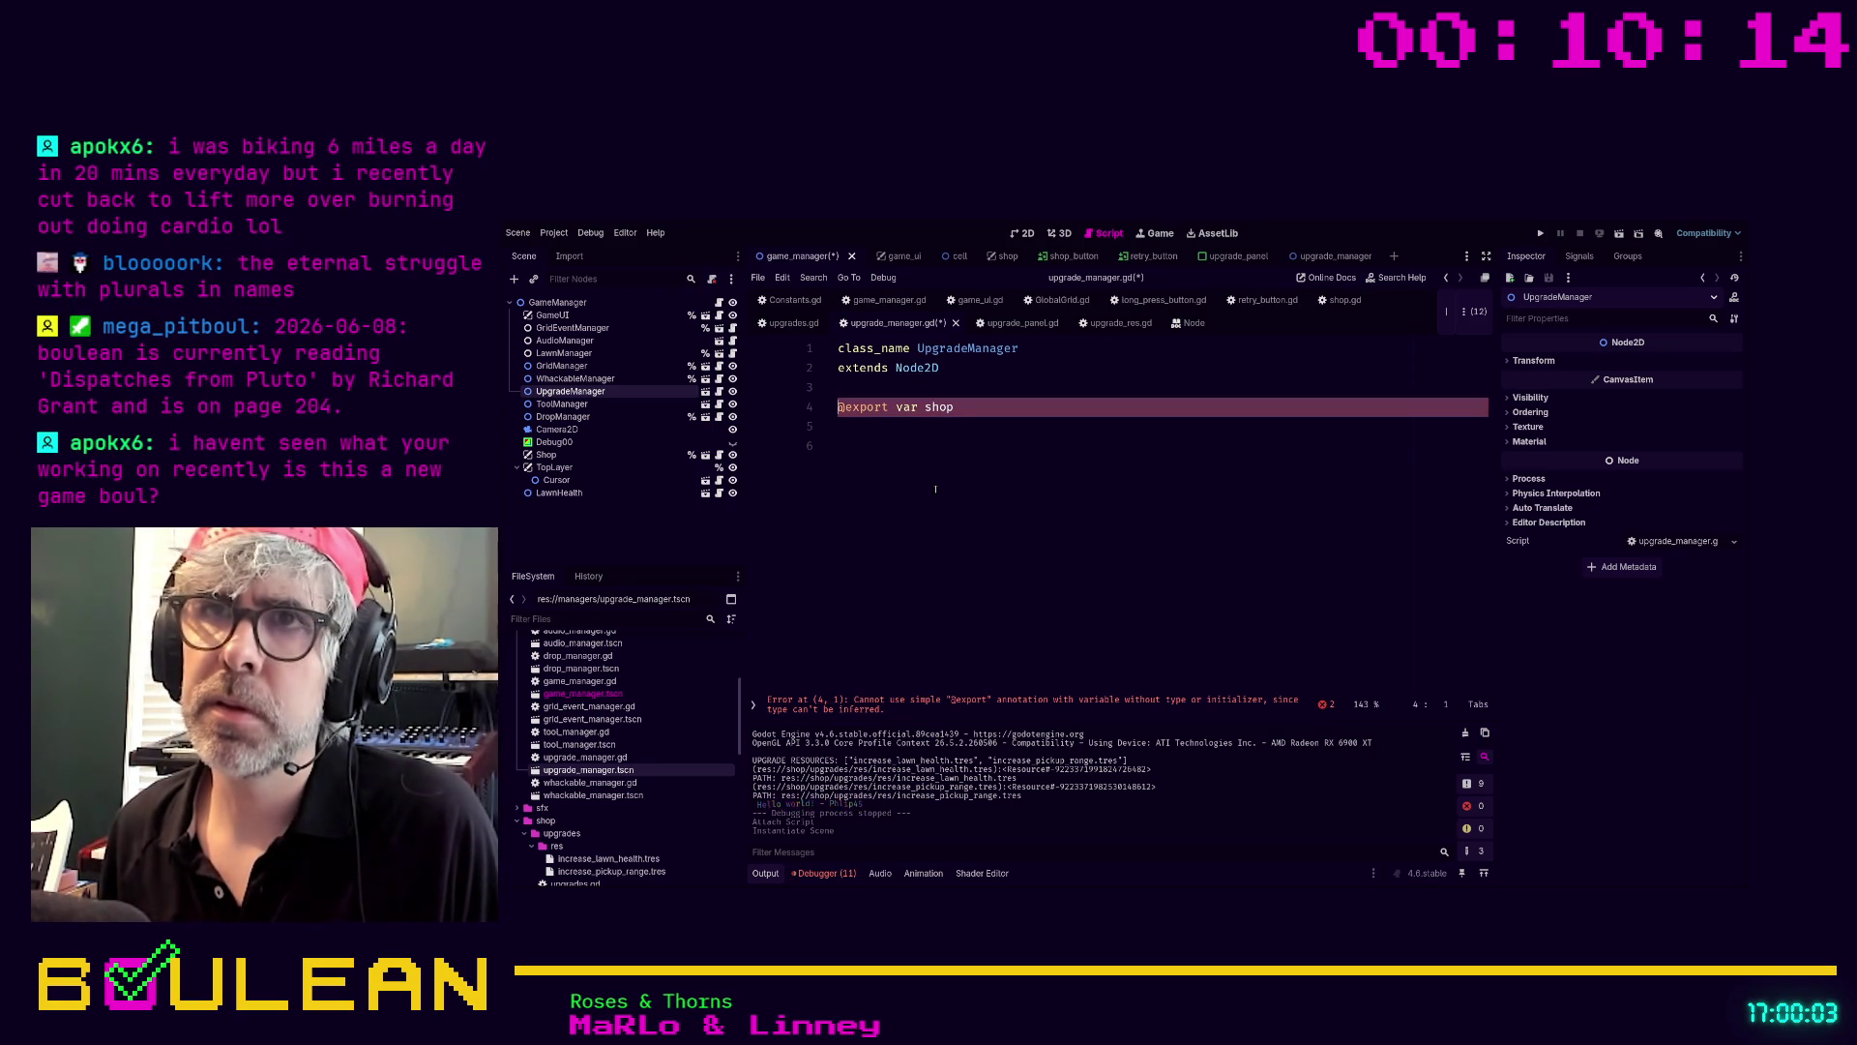
text(: Shop)
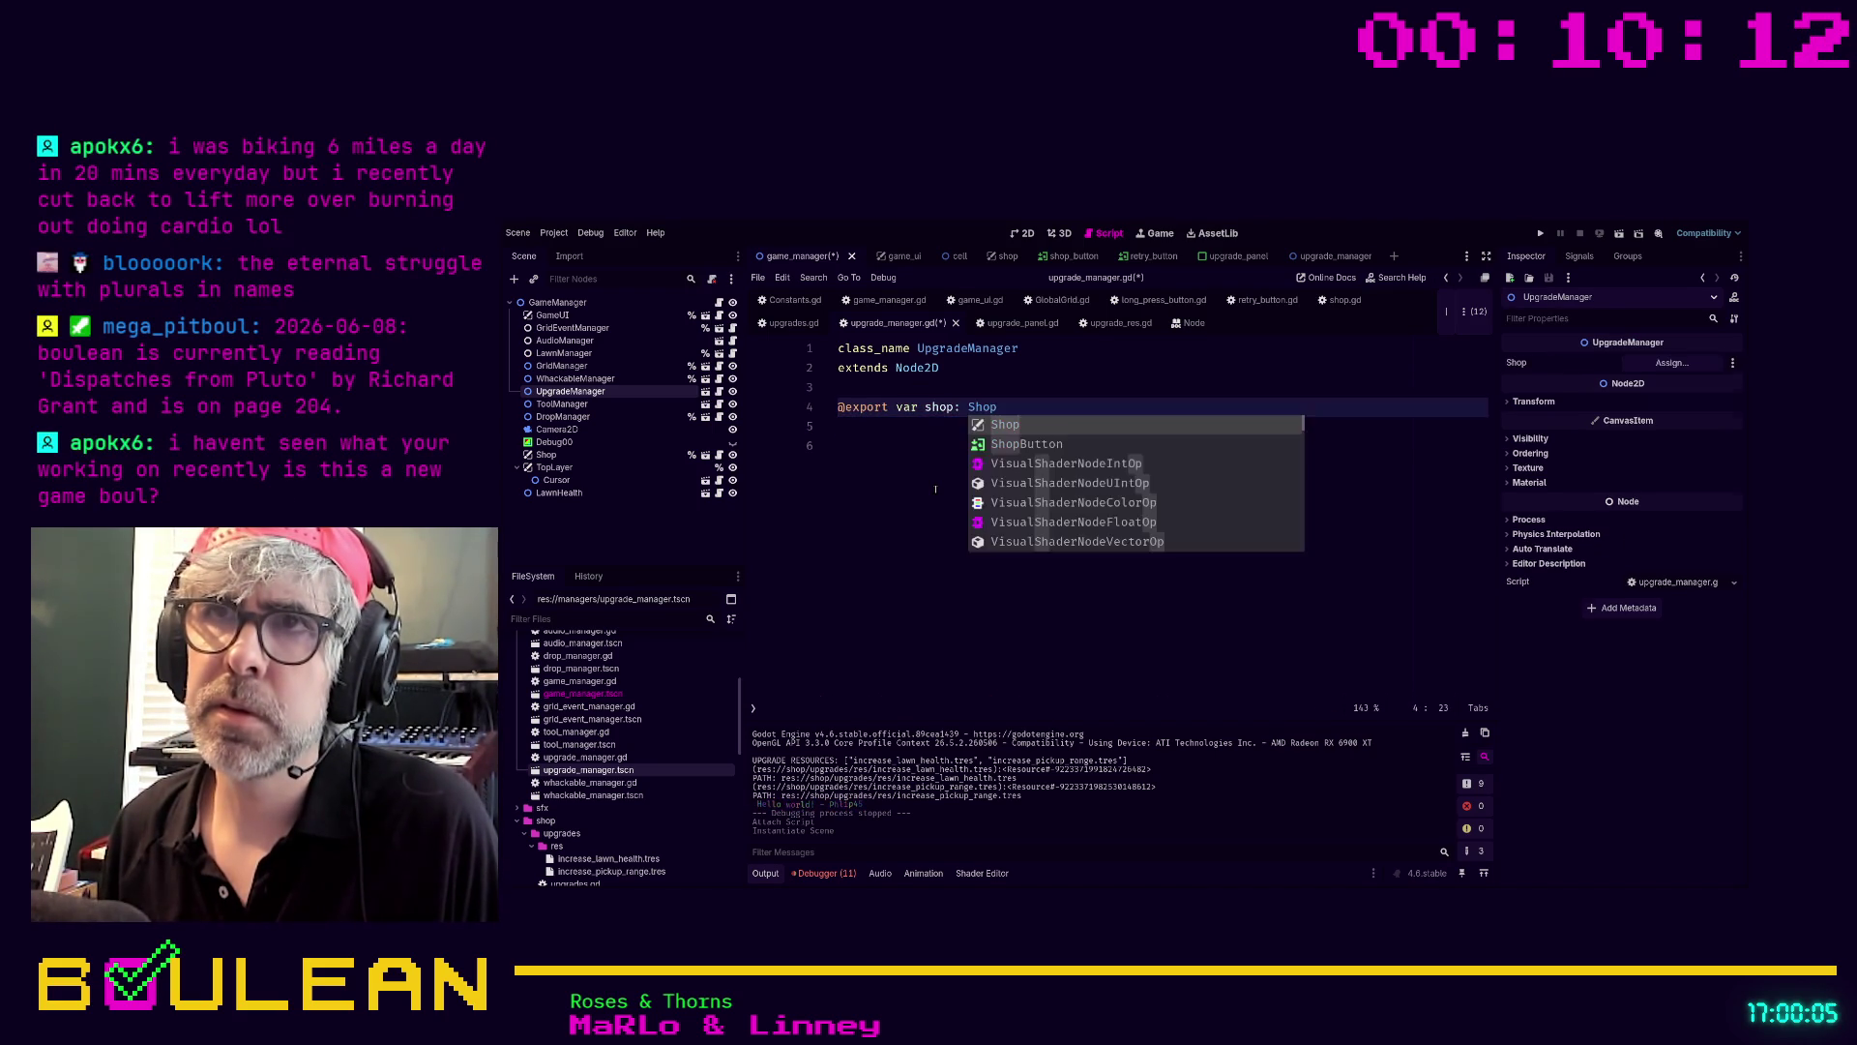
key(Escape)
key(Return)
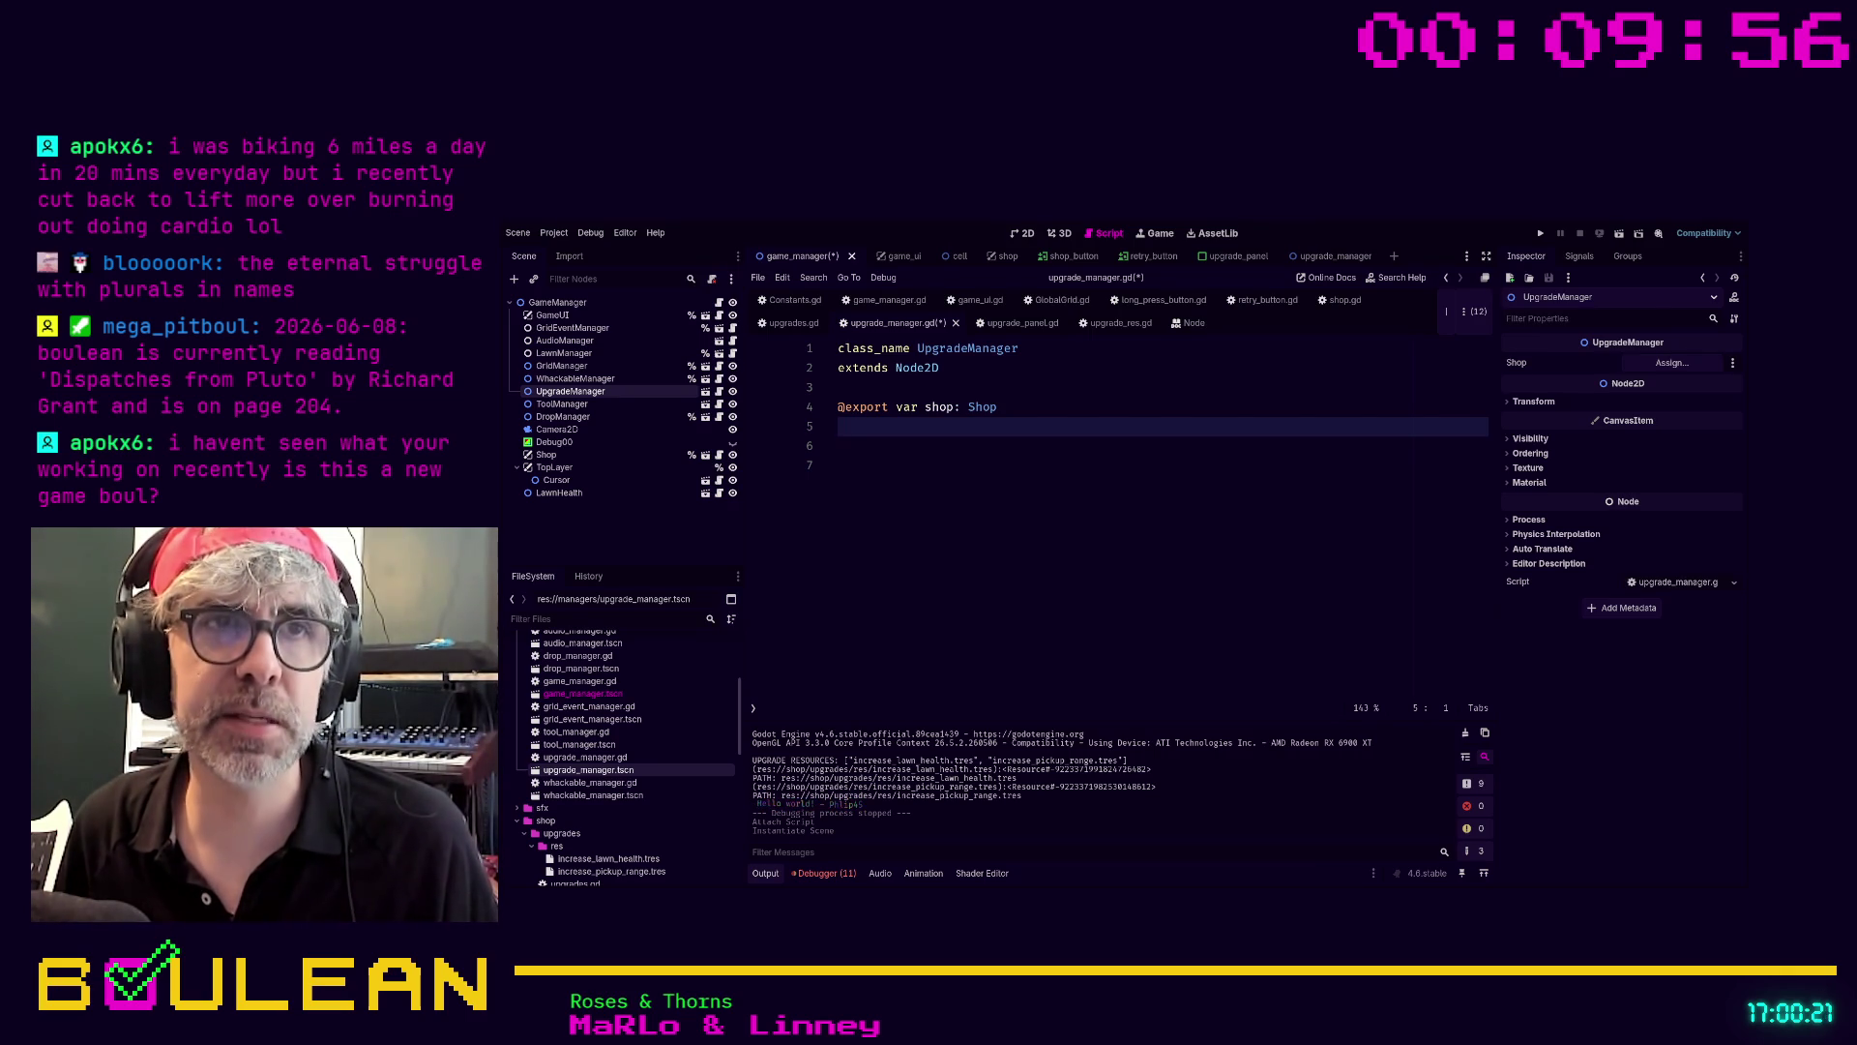
click(1051, 446)
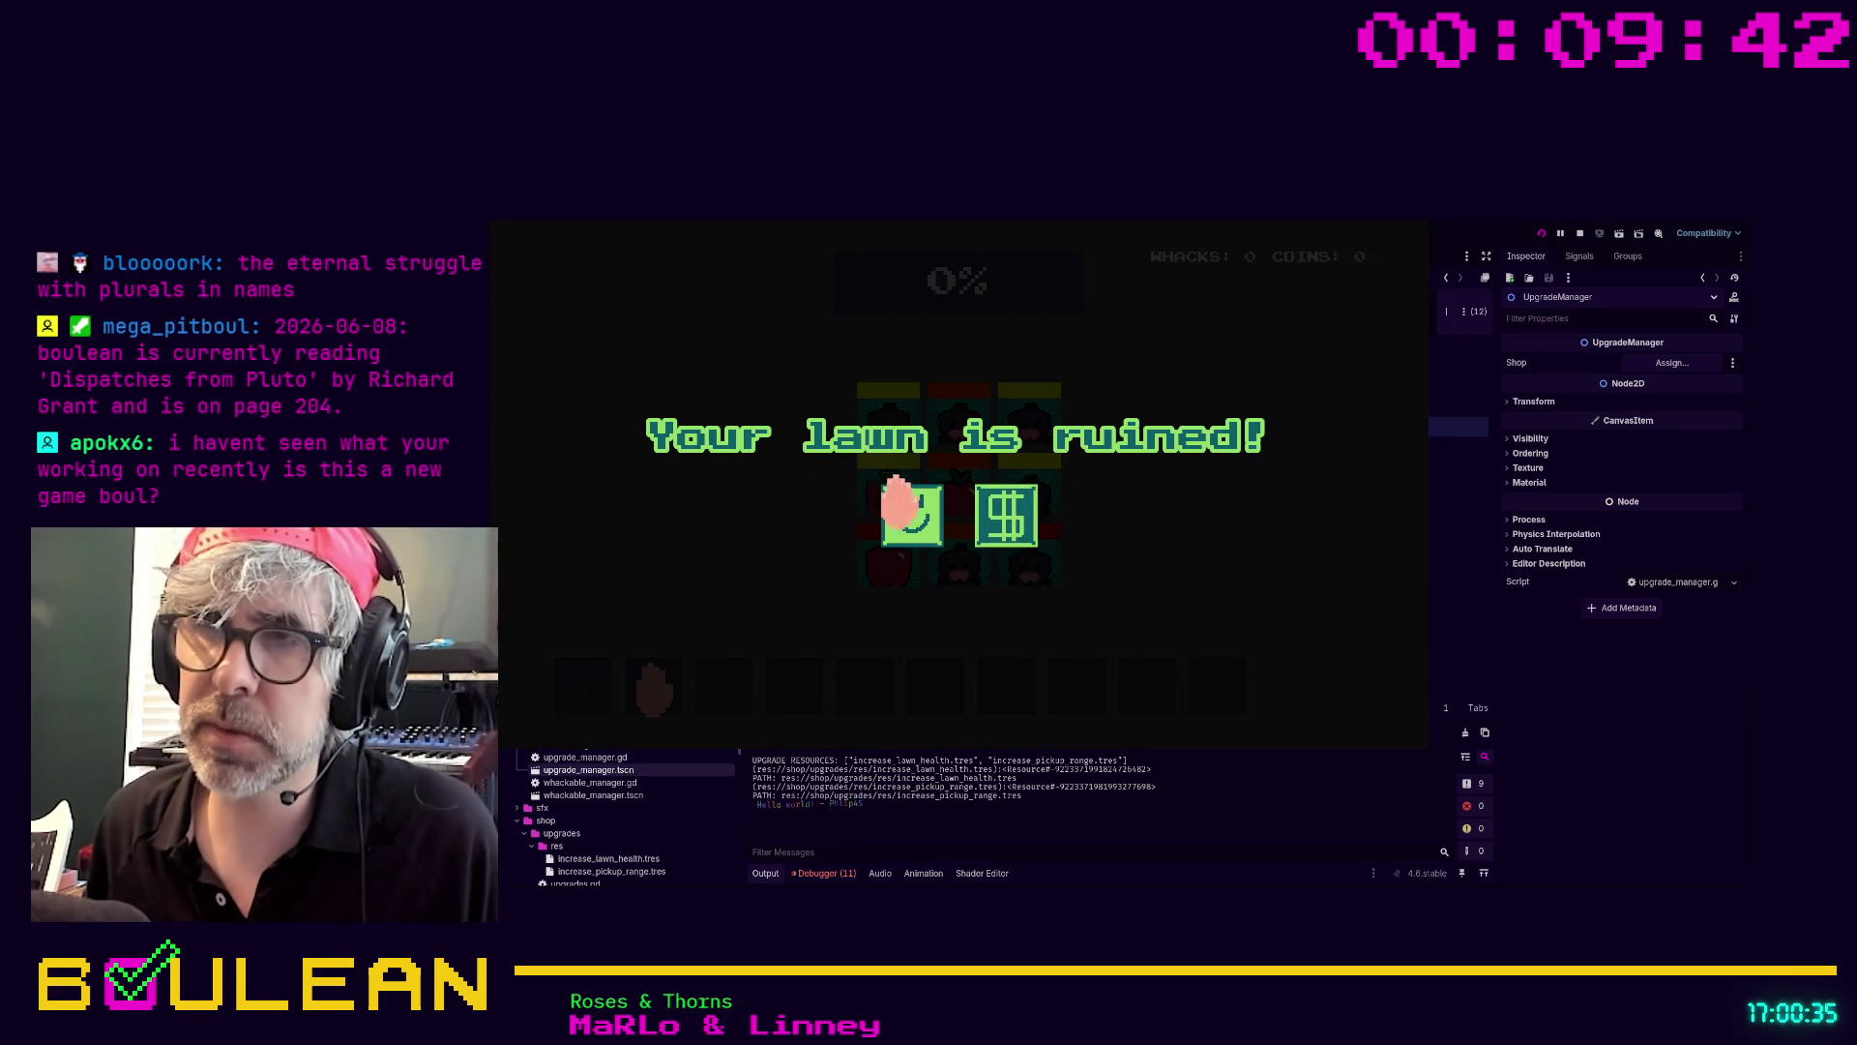
click(909, 516)
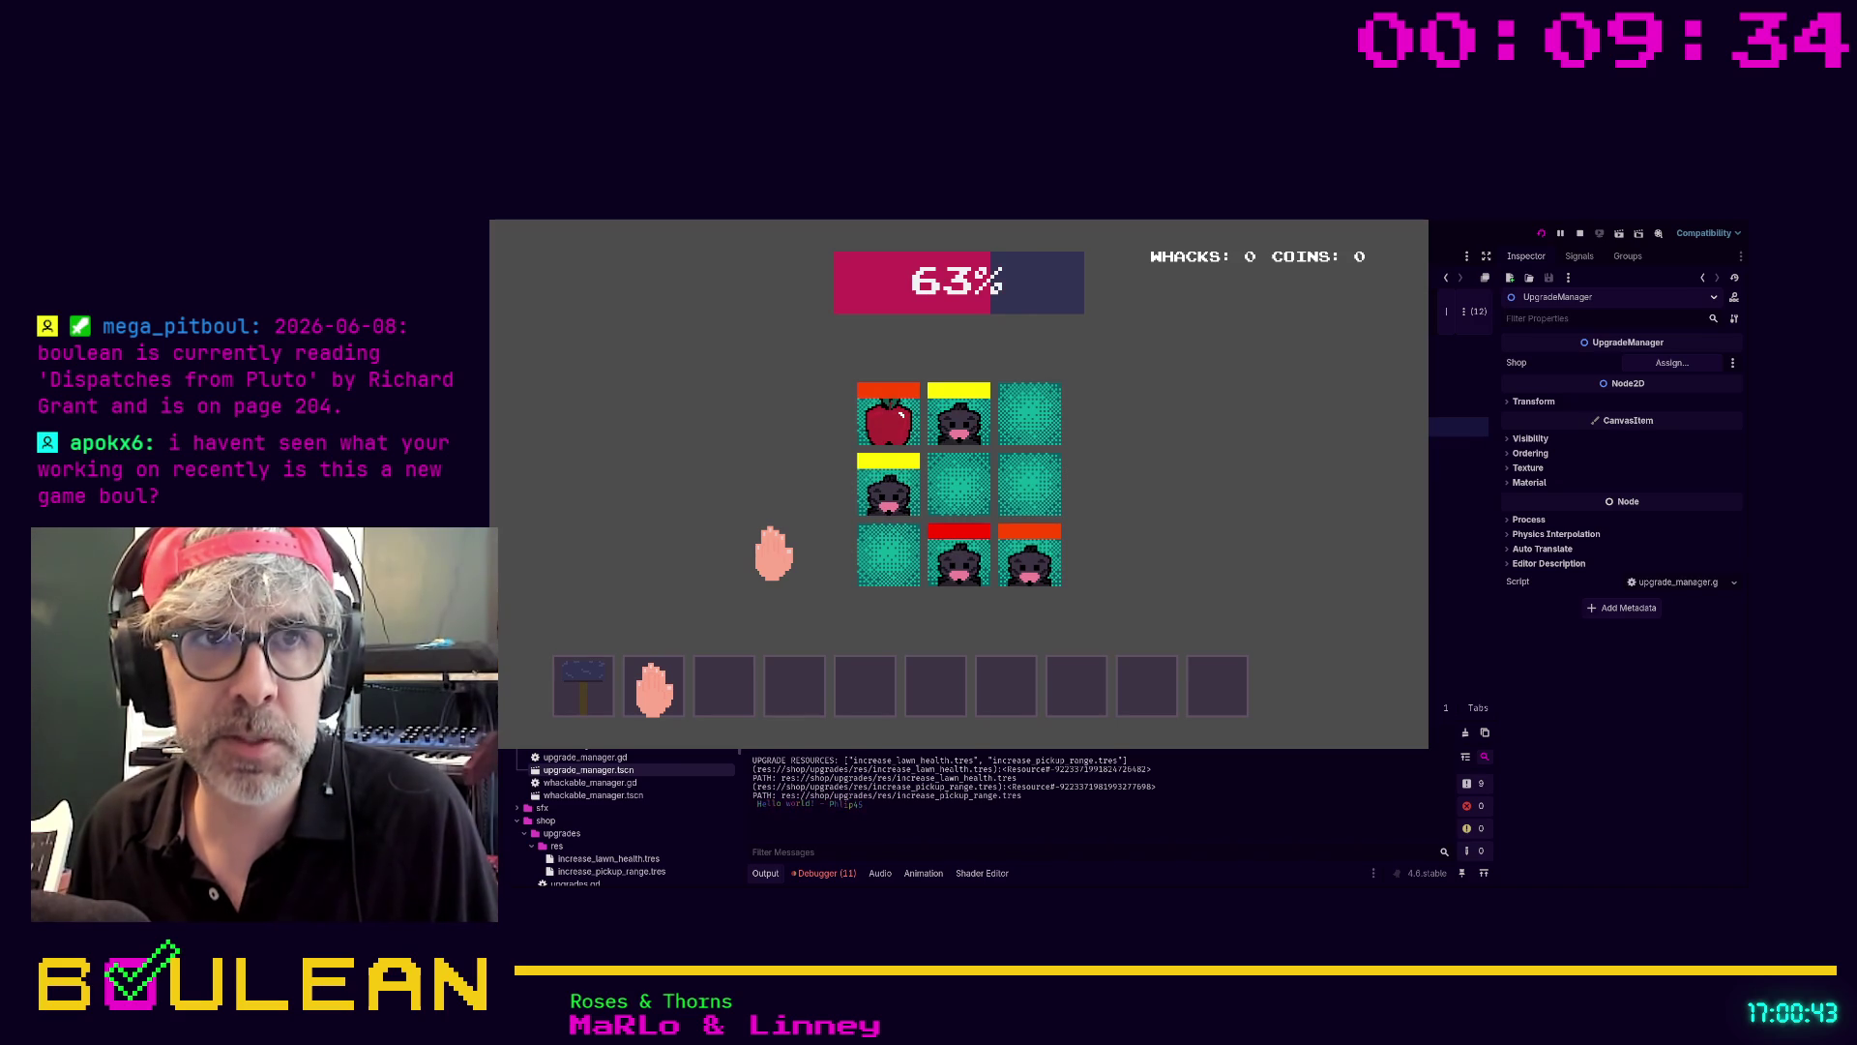
click(898, 477)
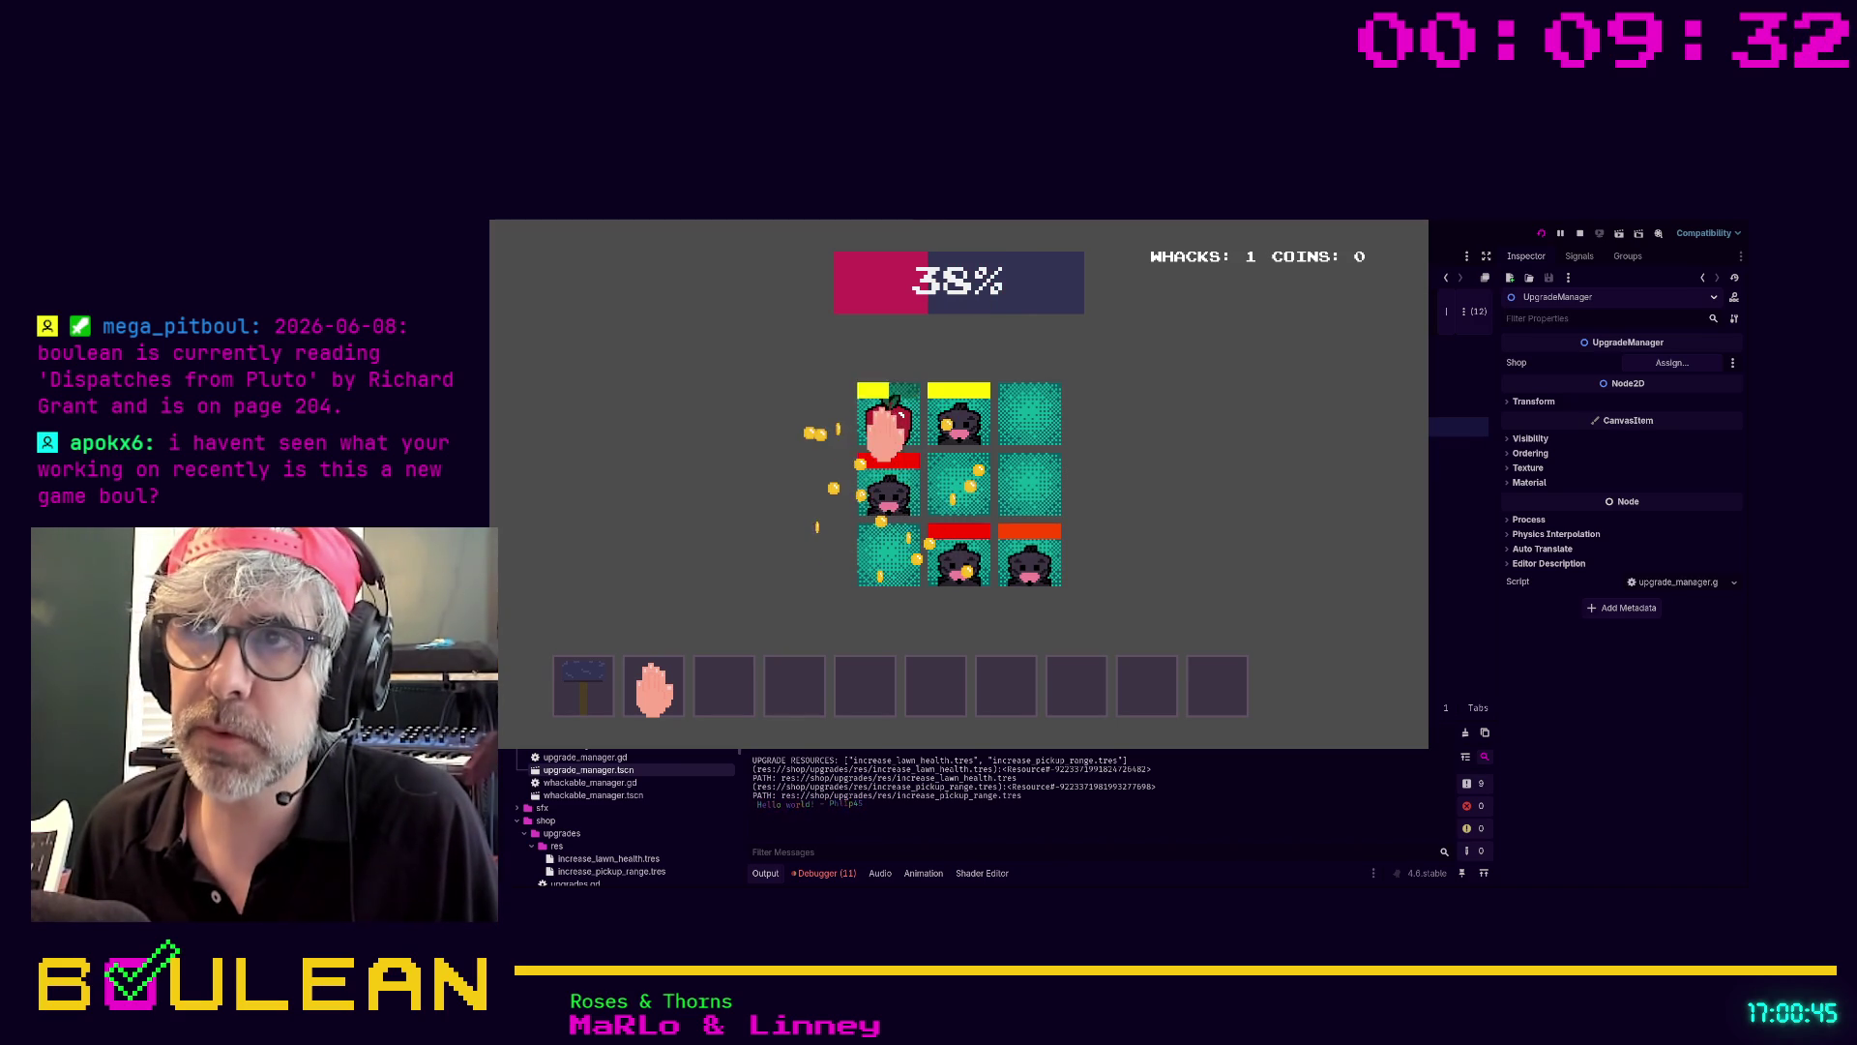
click(885, 491)
click(957, 557)
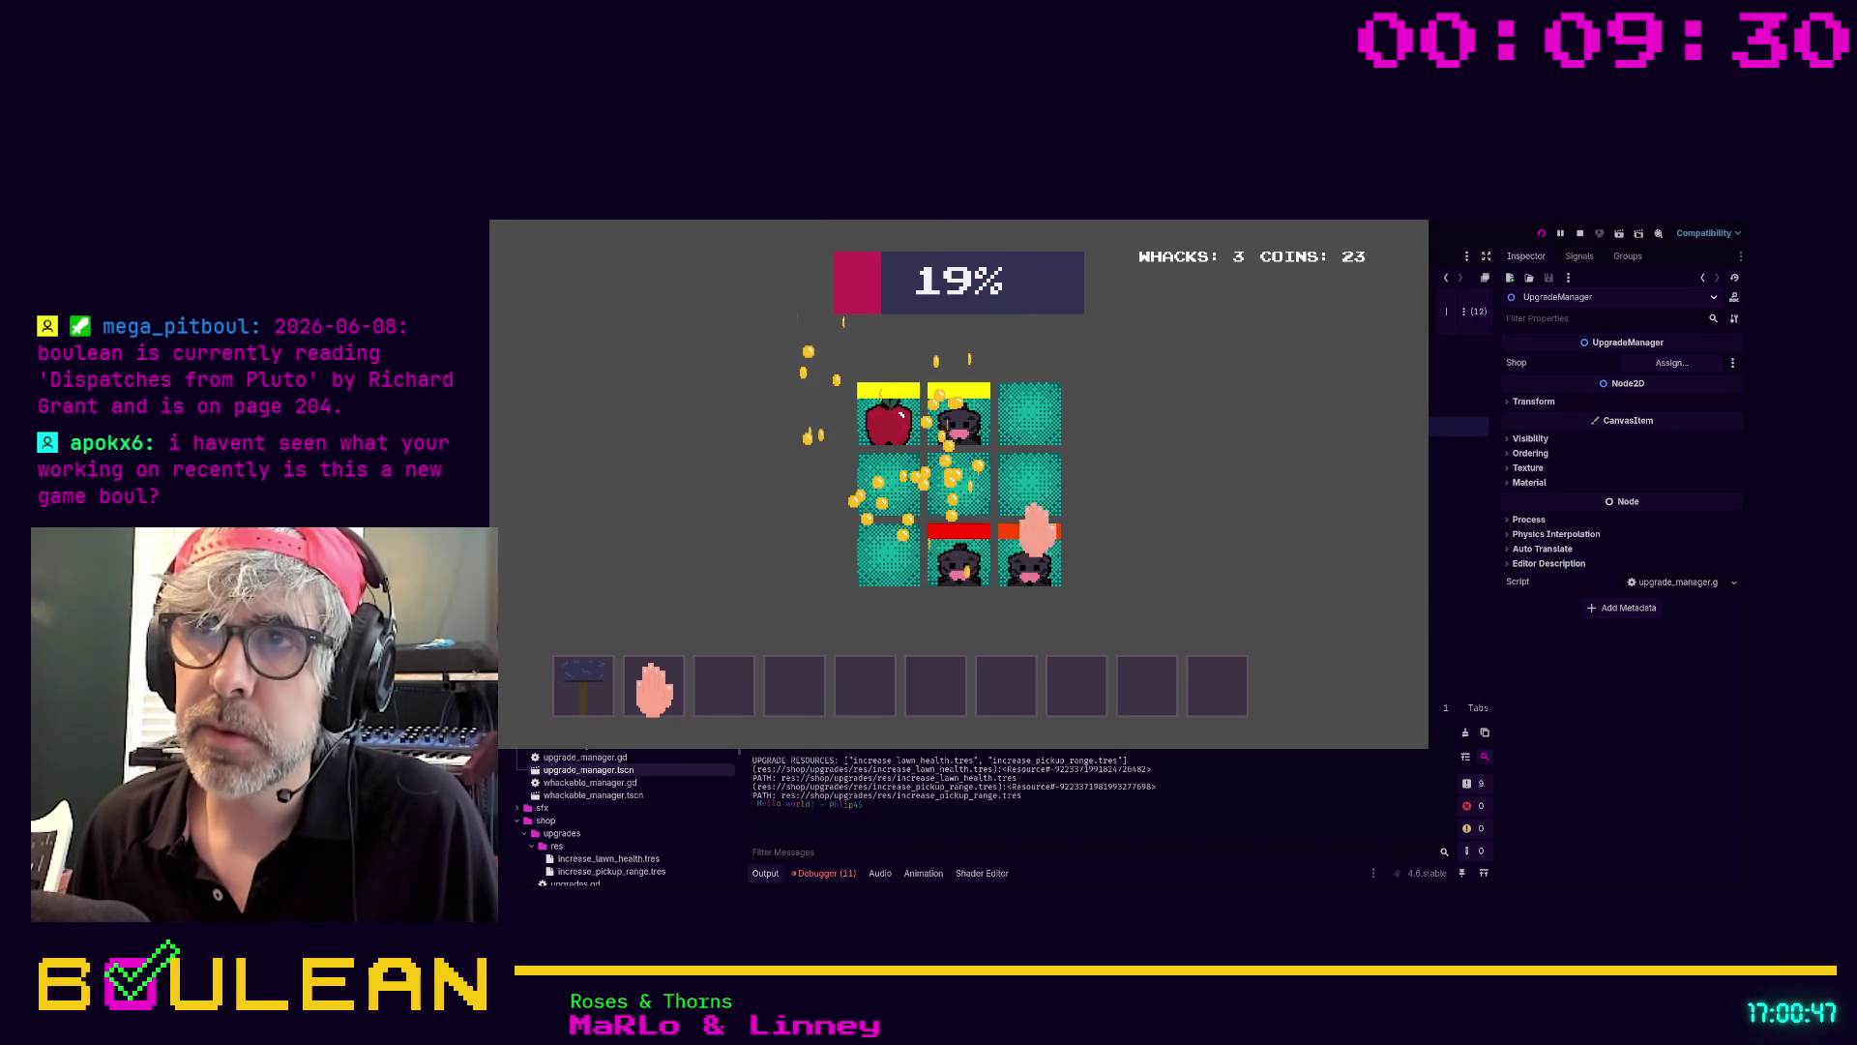
click(951, 414)
click(912, 514)
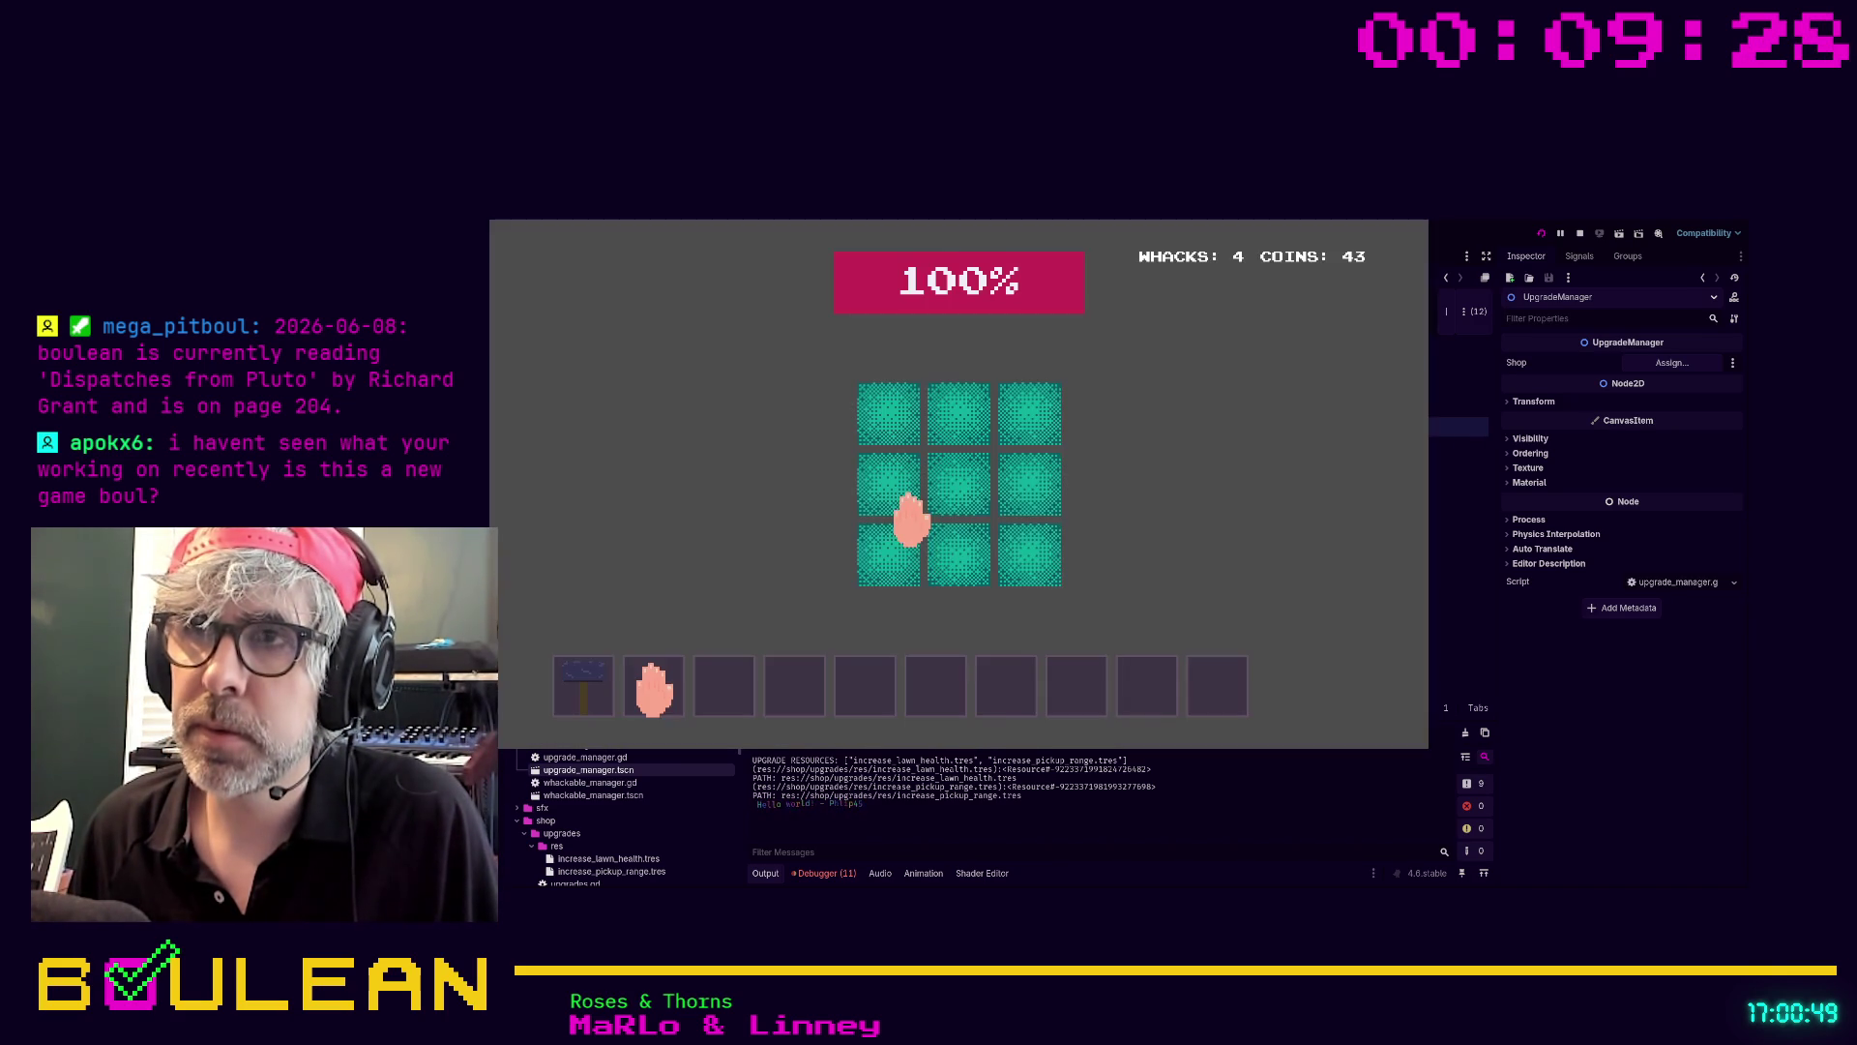
click(1050, 556)
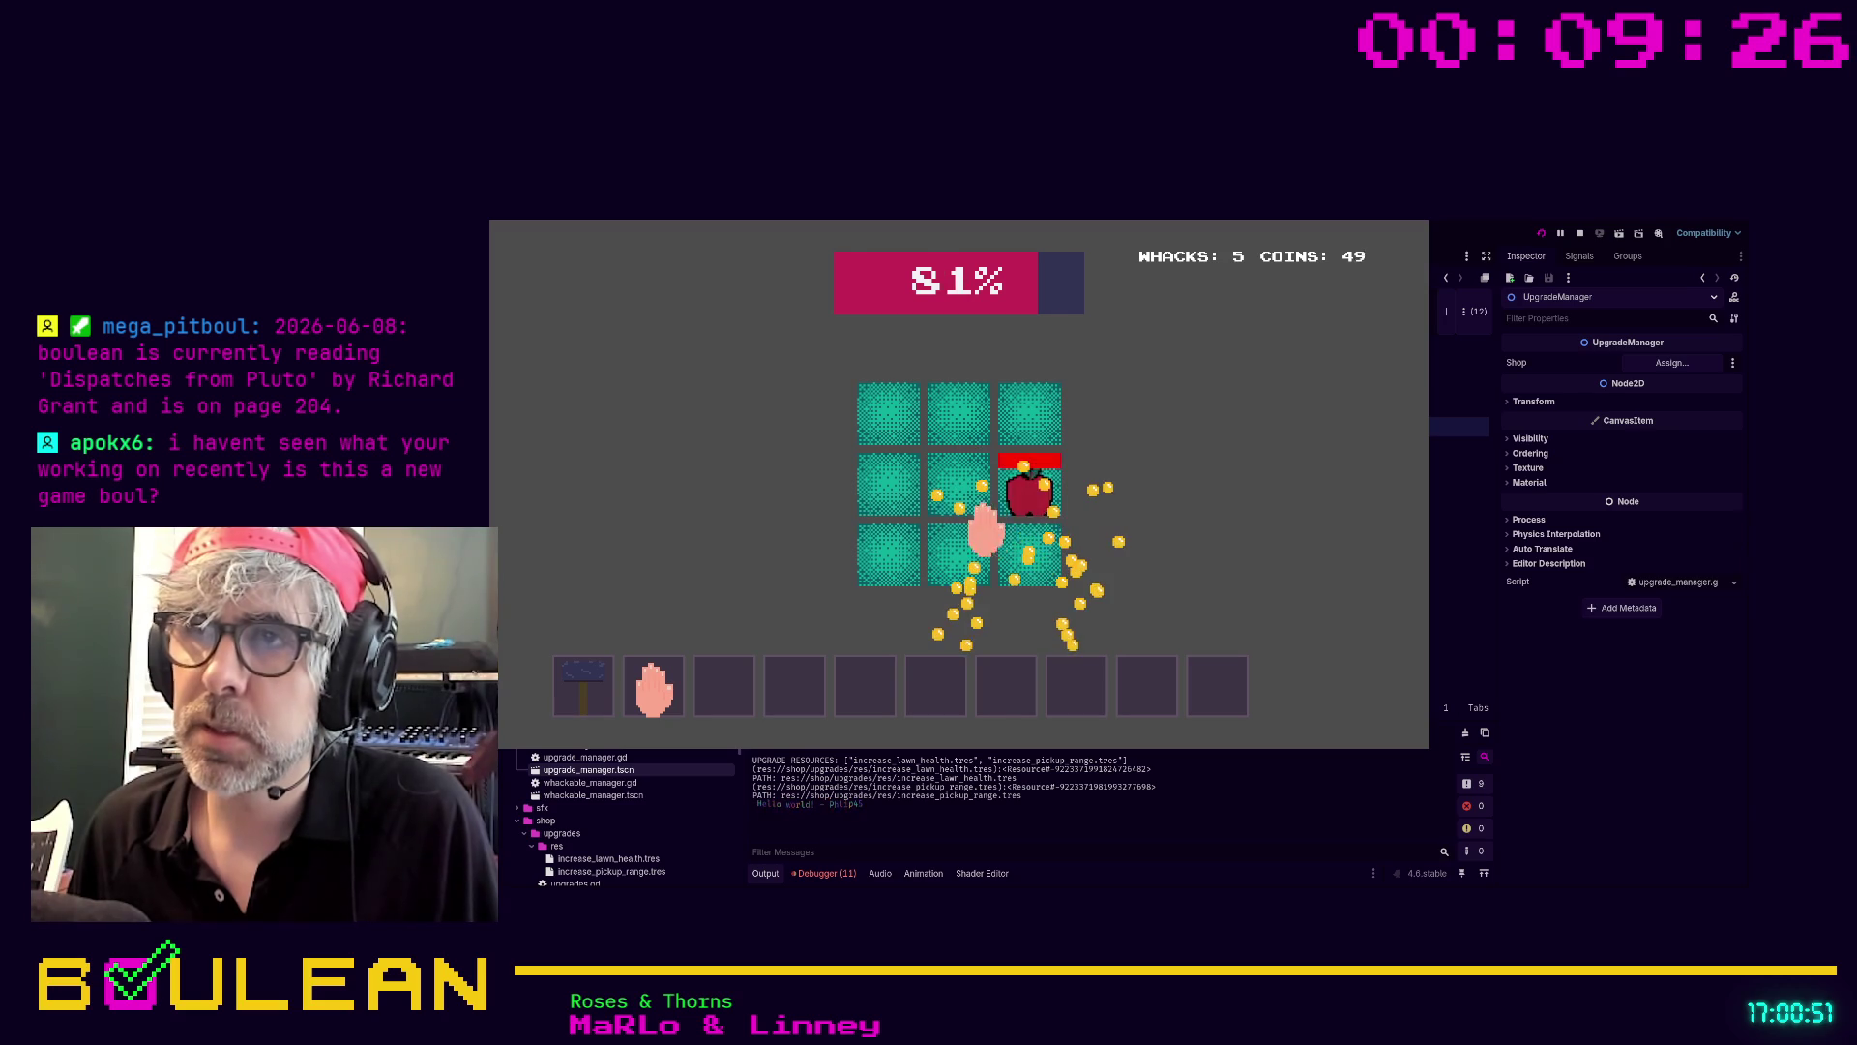
click(1029, 488)
click(871, 426)
click(948, 418)
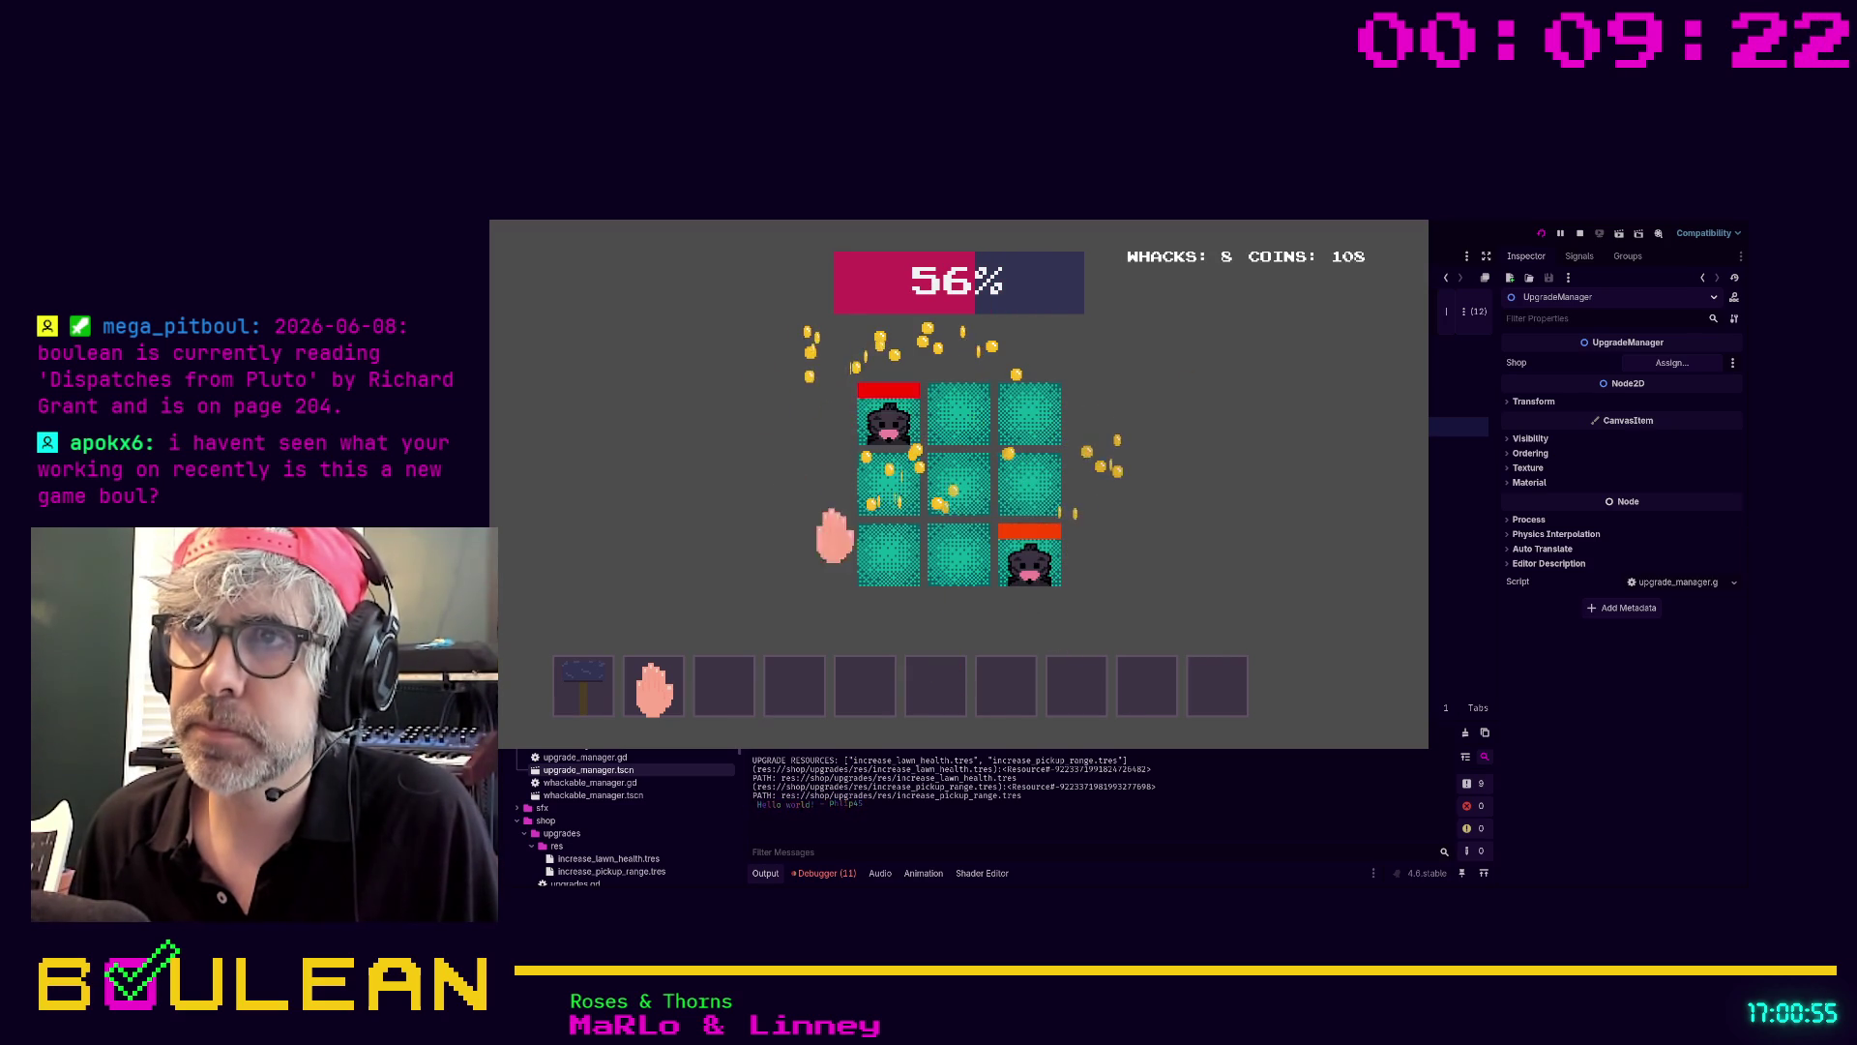
click(878, 416)
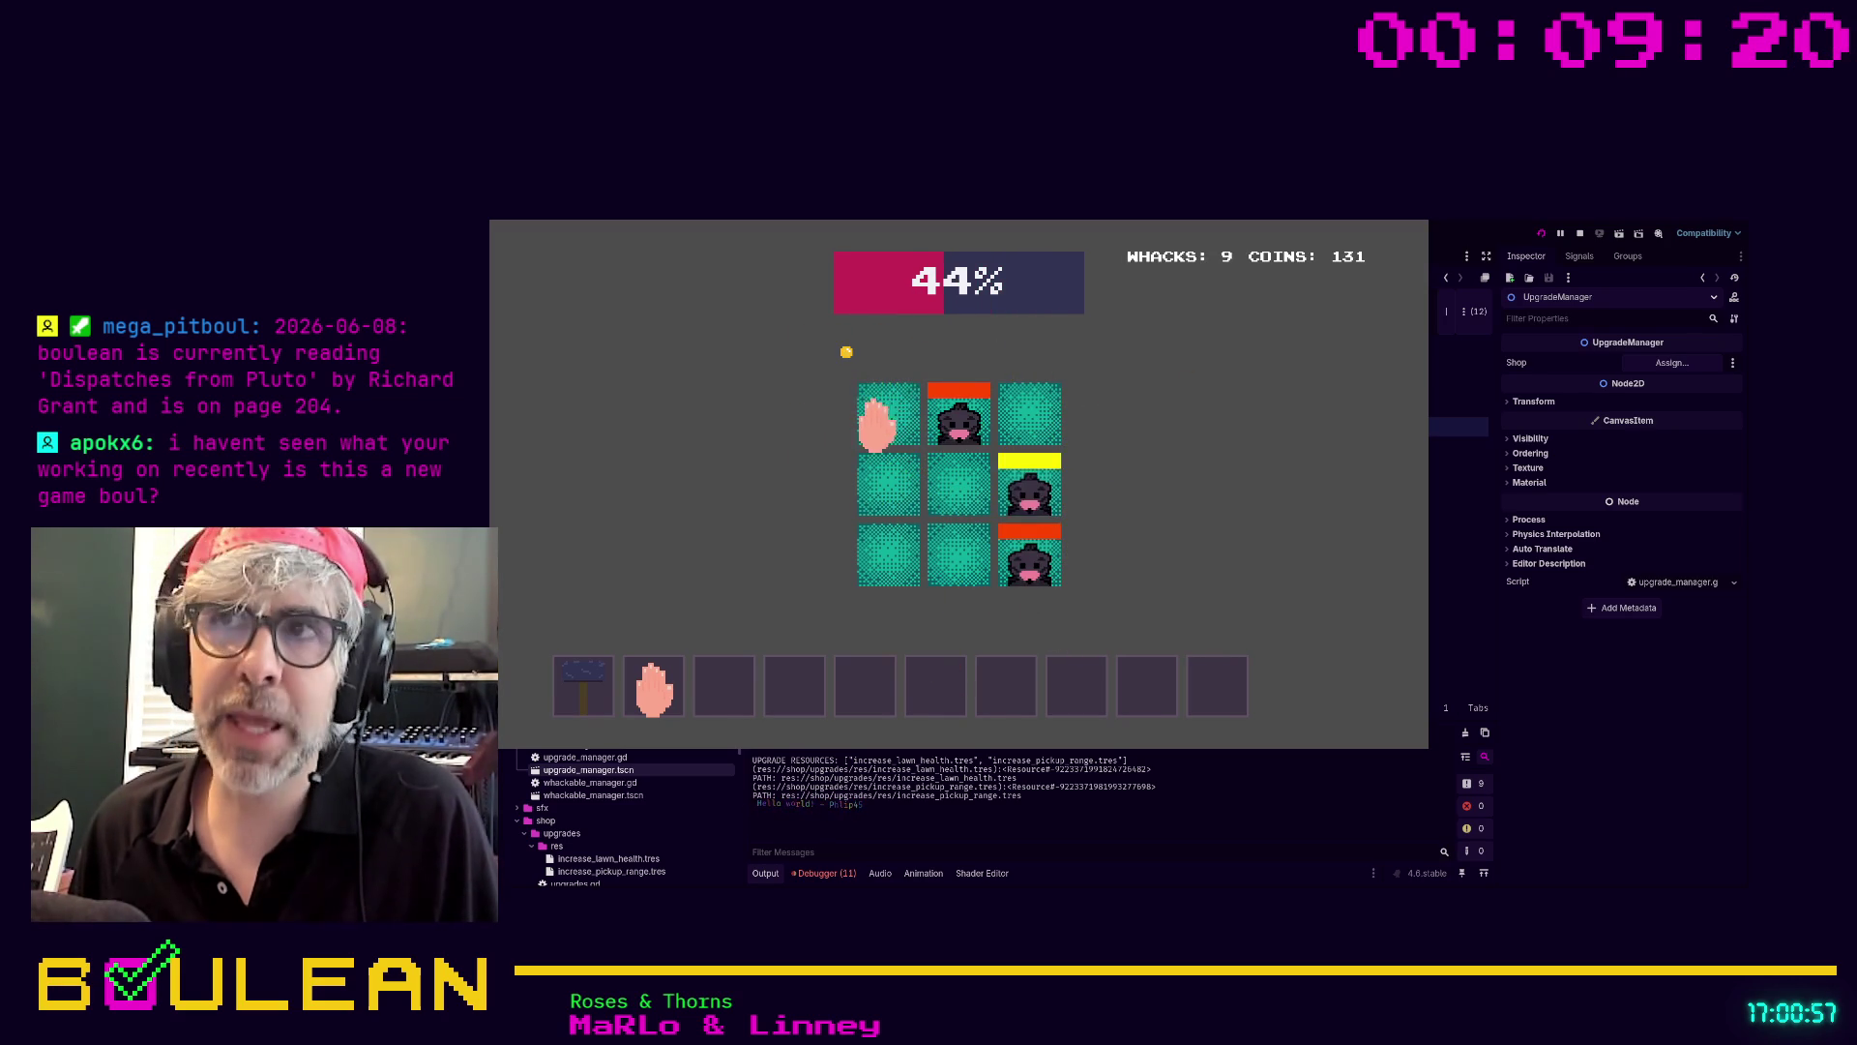
click(954, 416)
click(890, 421)
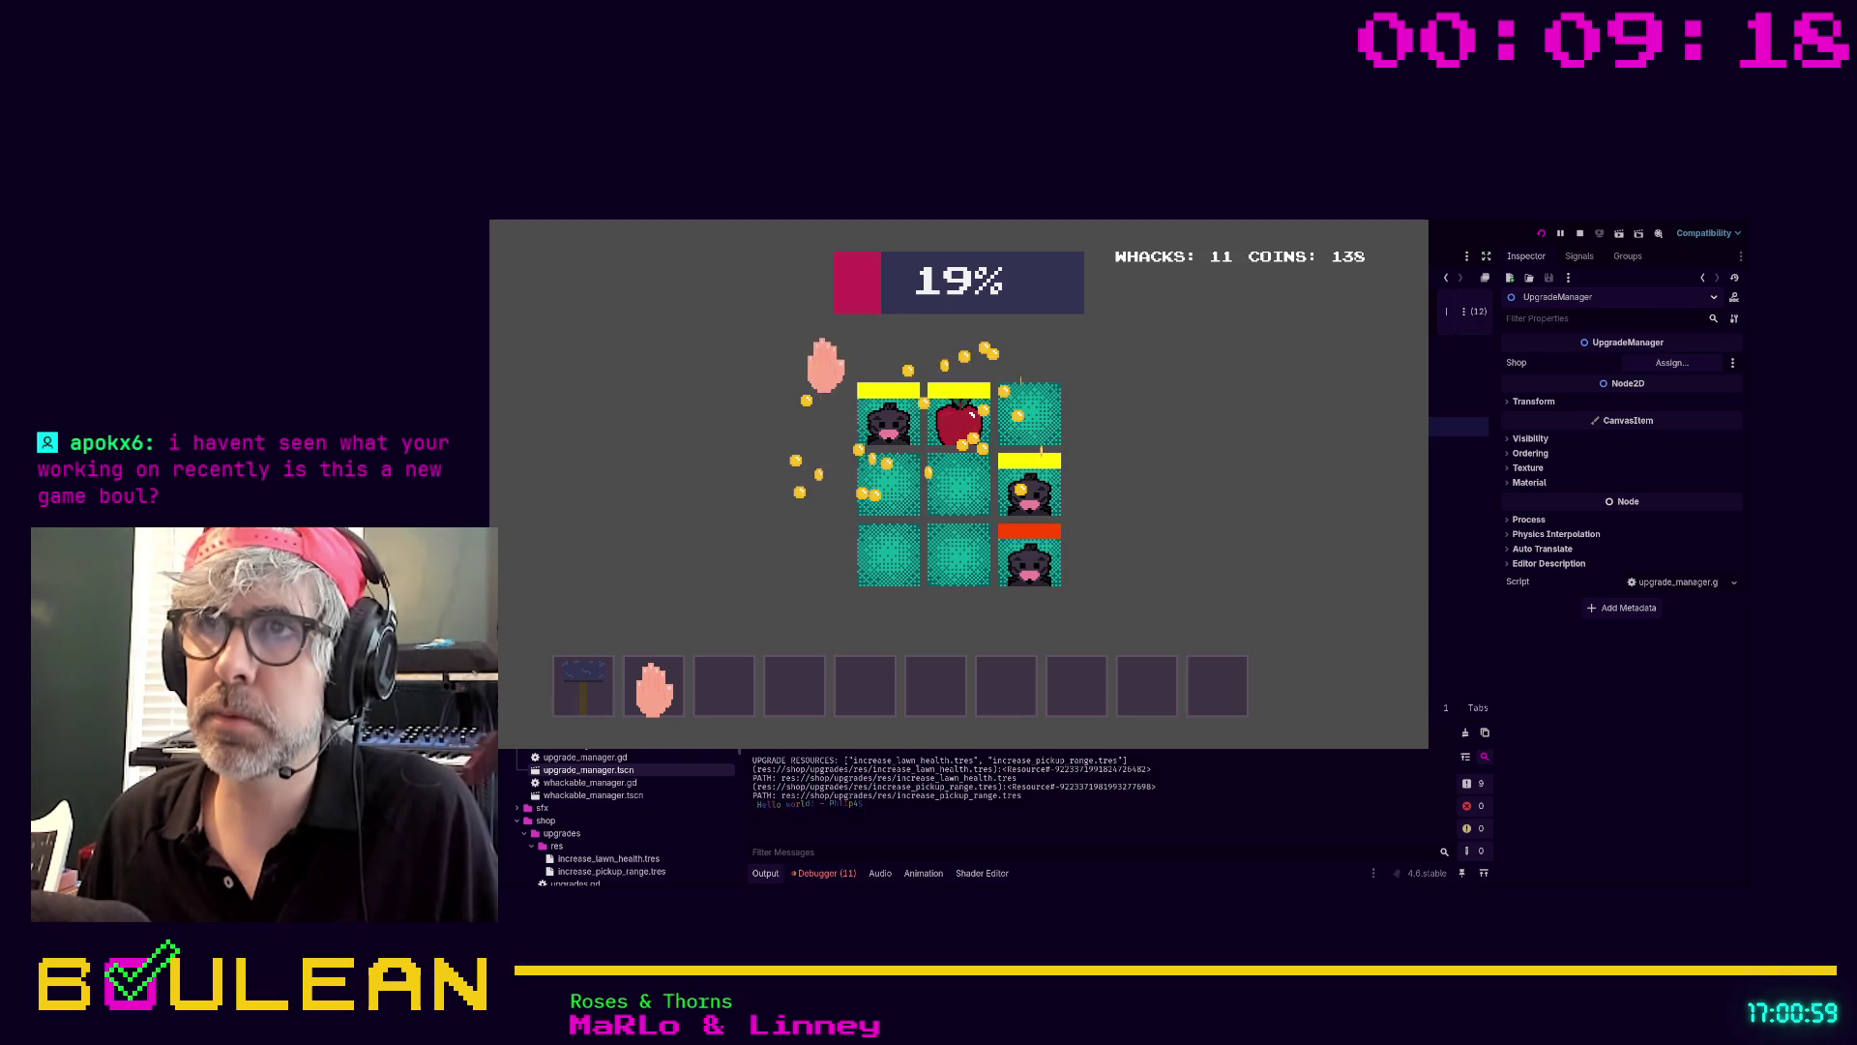
click(895, 418)
click(902, 422)
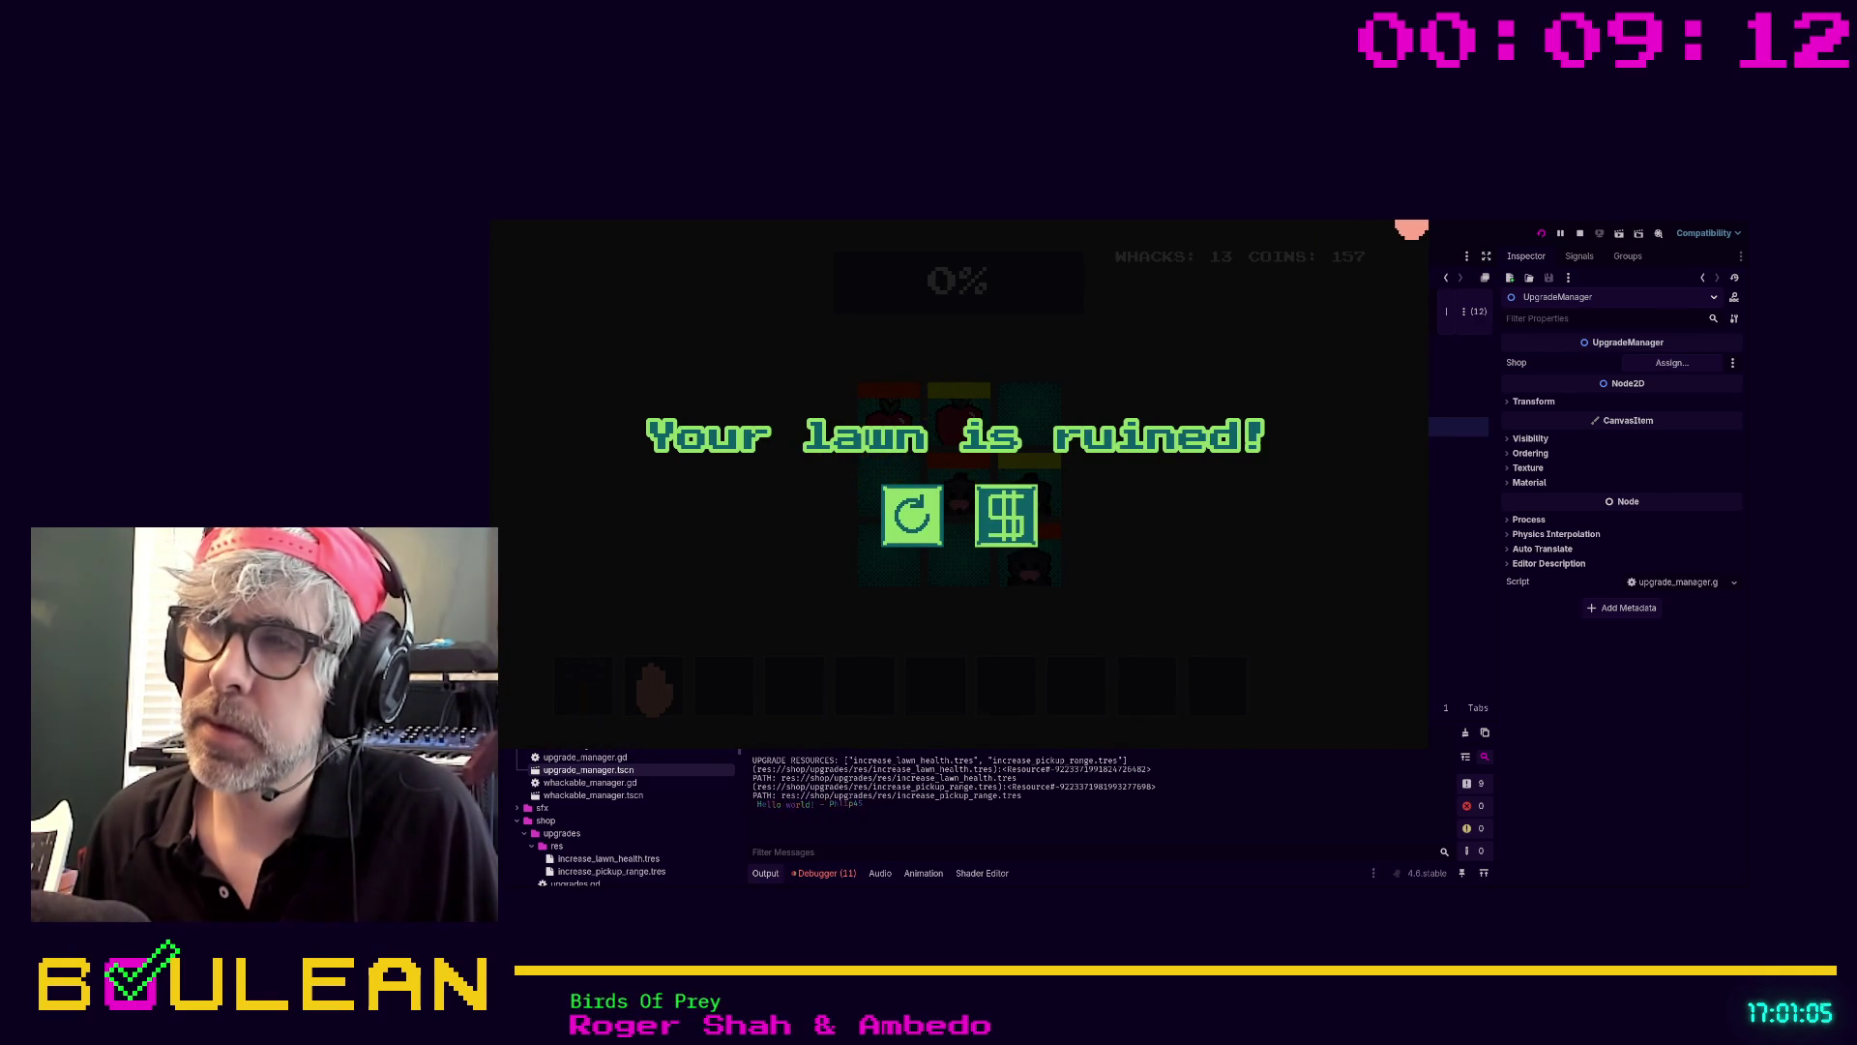
click(1579, 233)
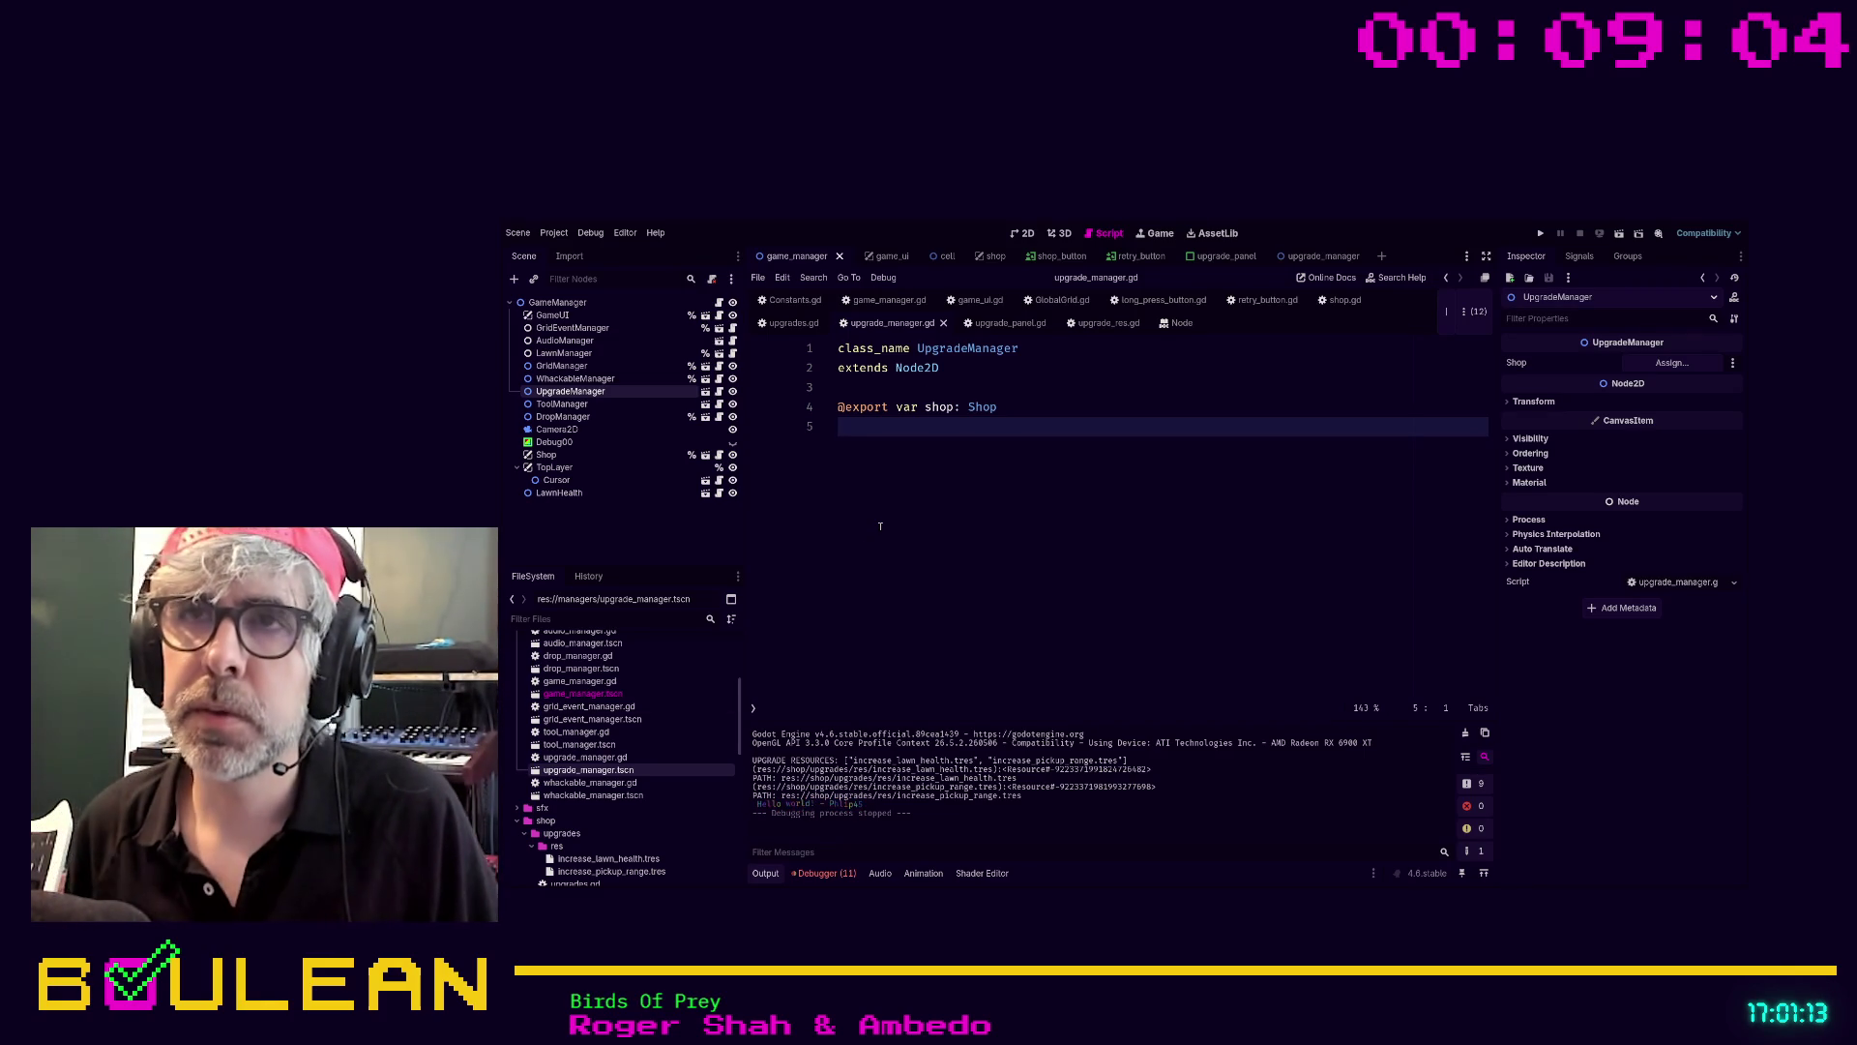
text(@expor)
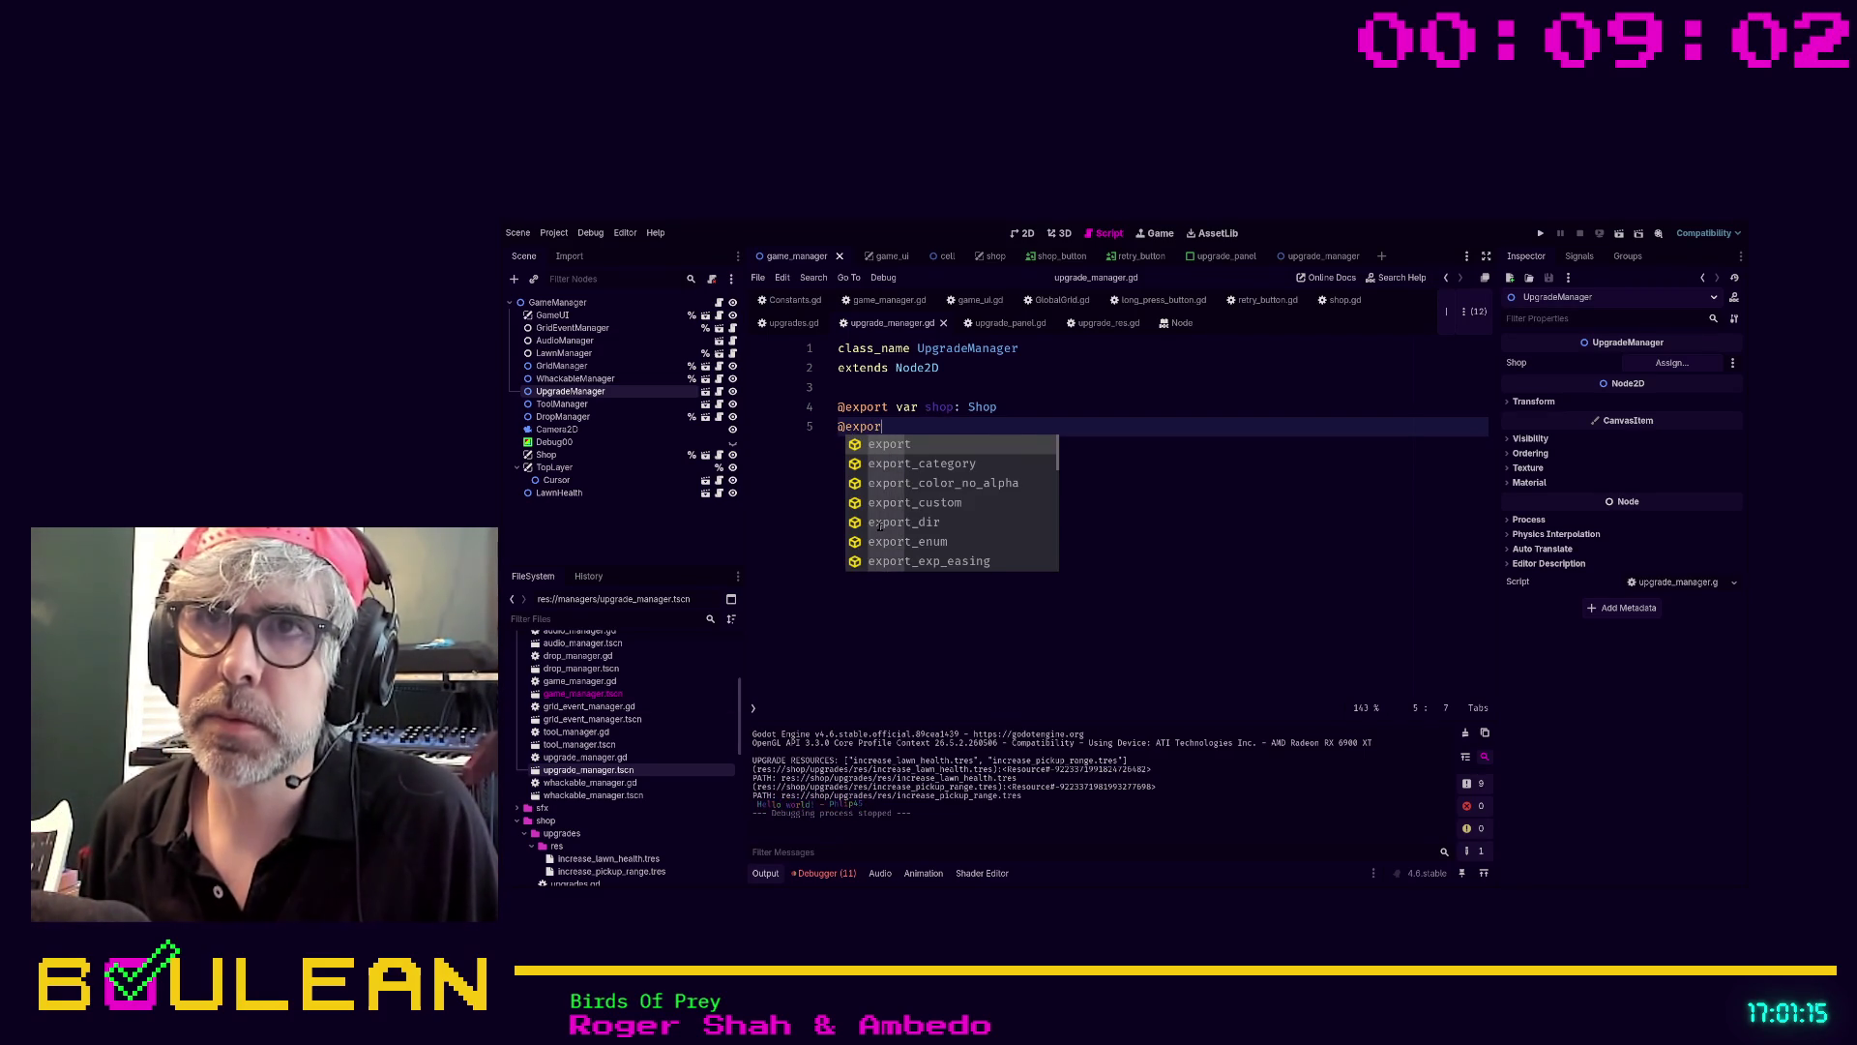
text(t var)
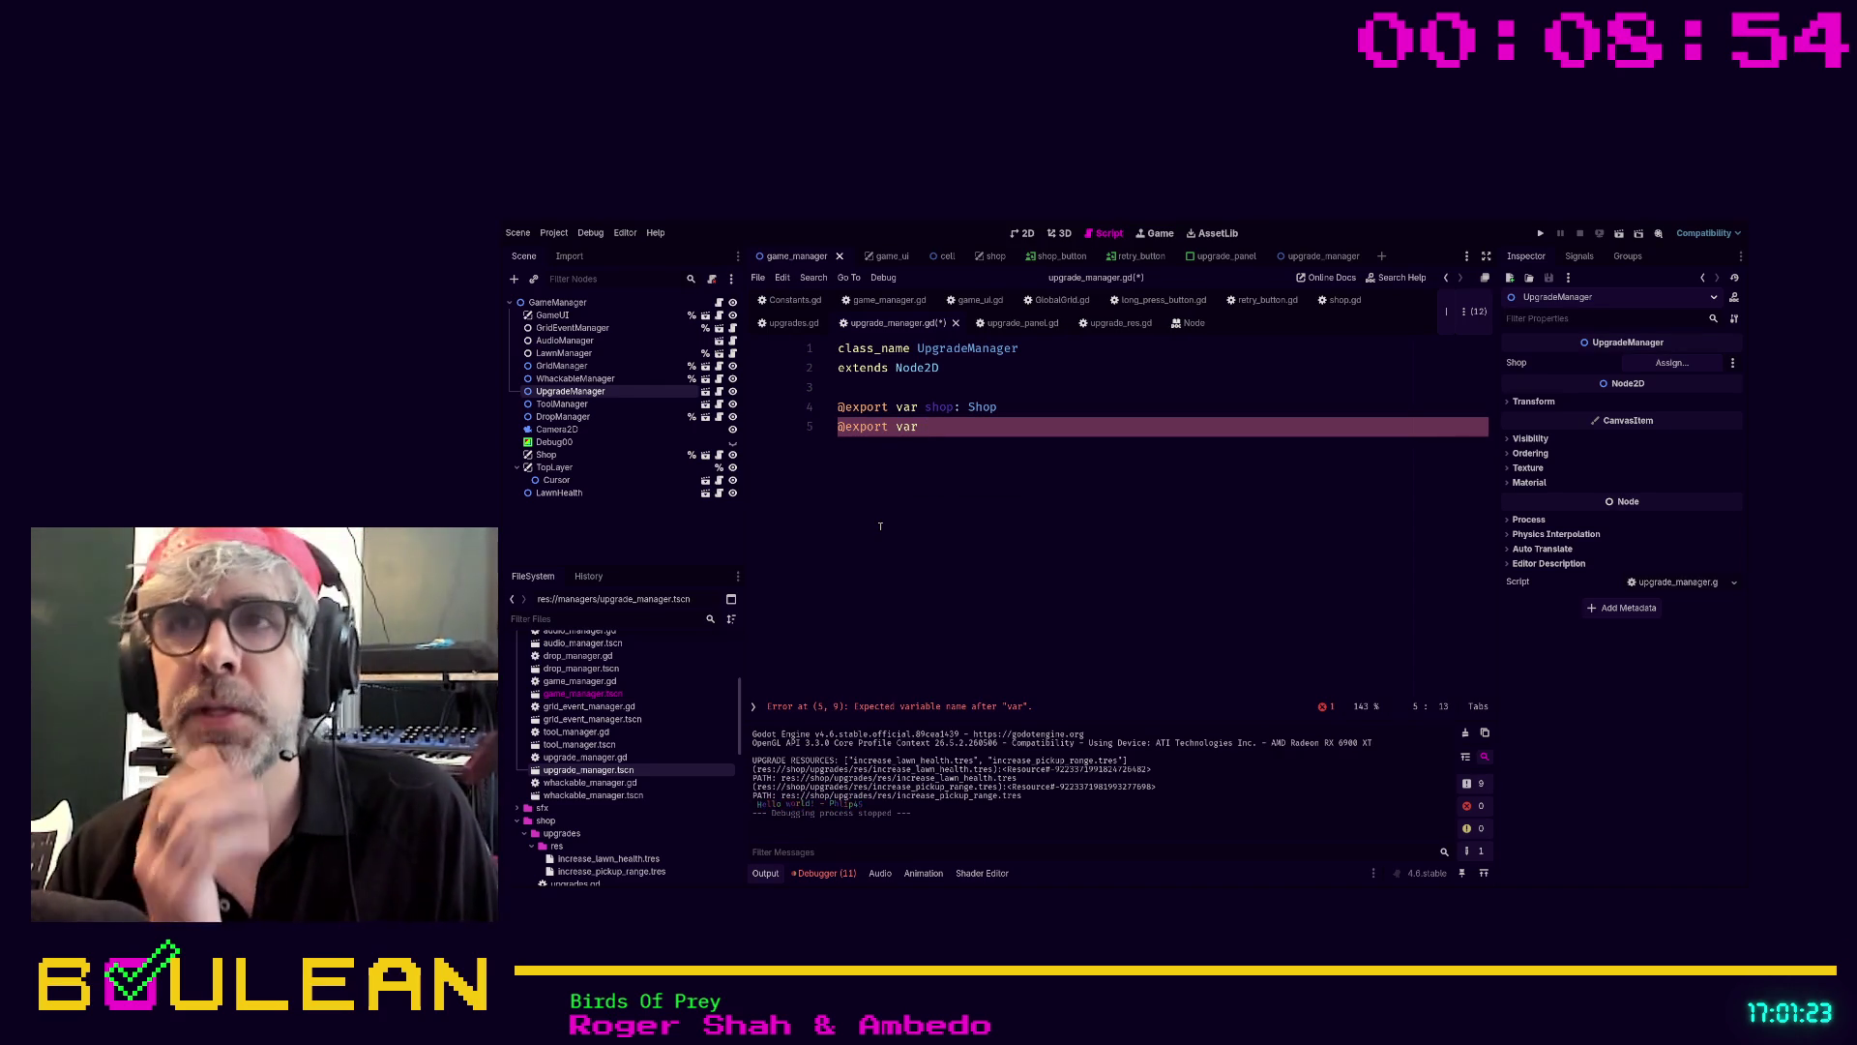
text(lawn_manager)
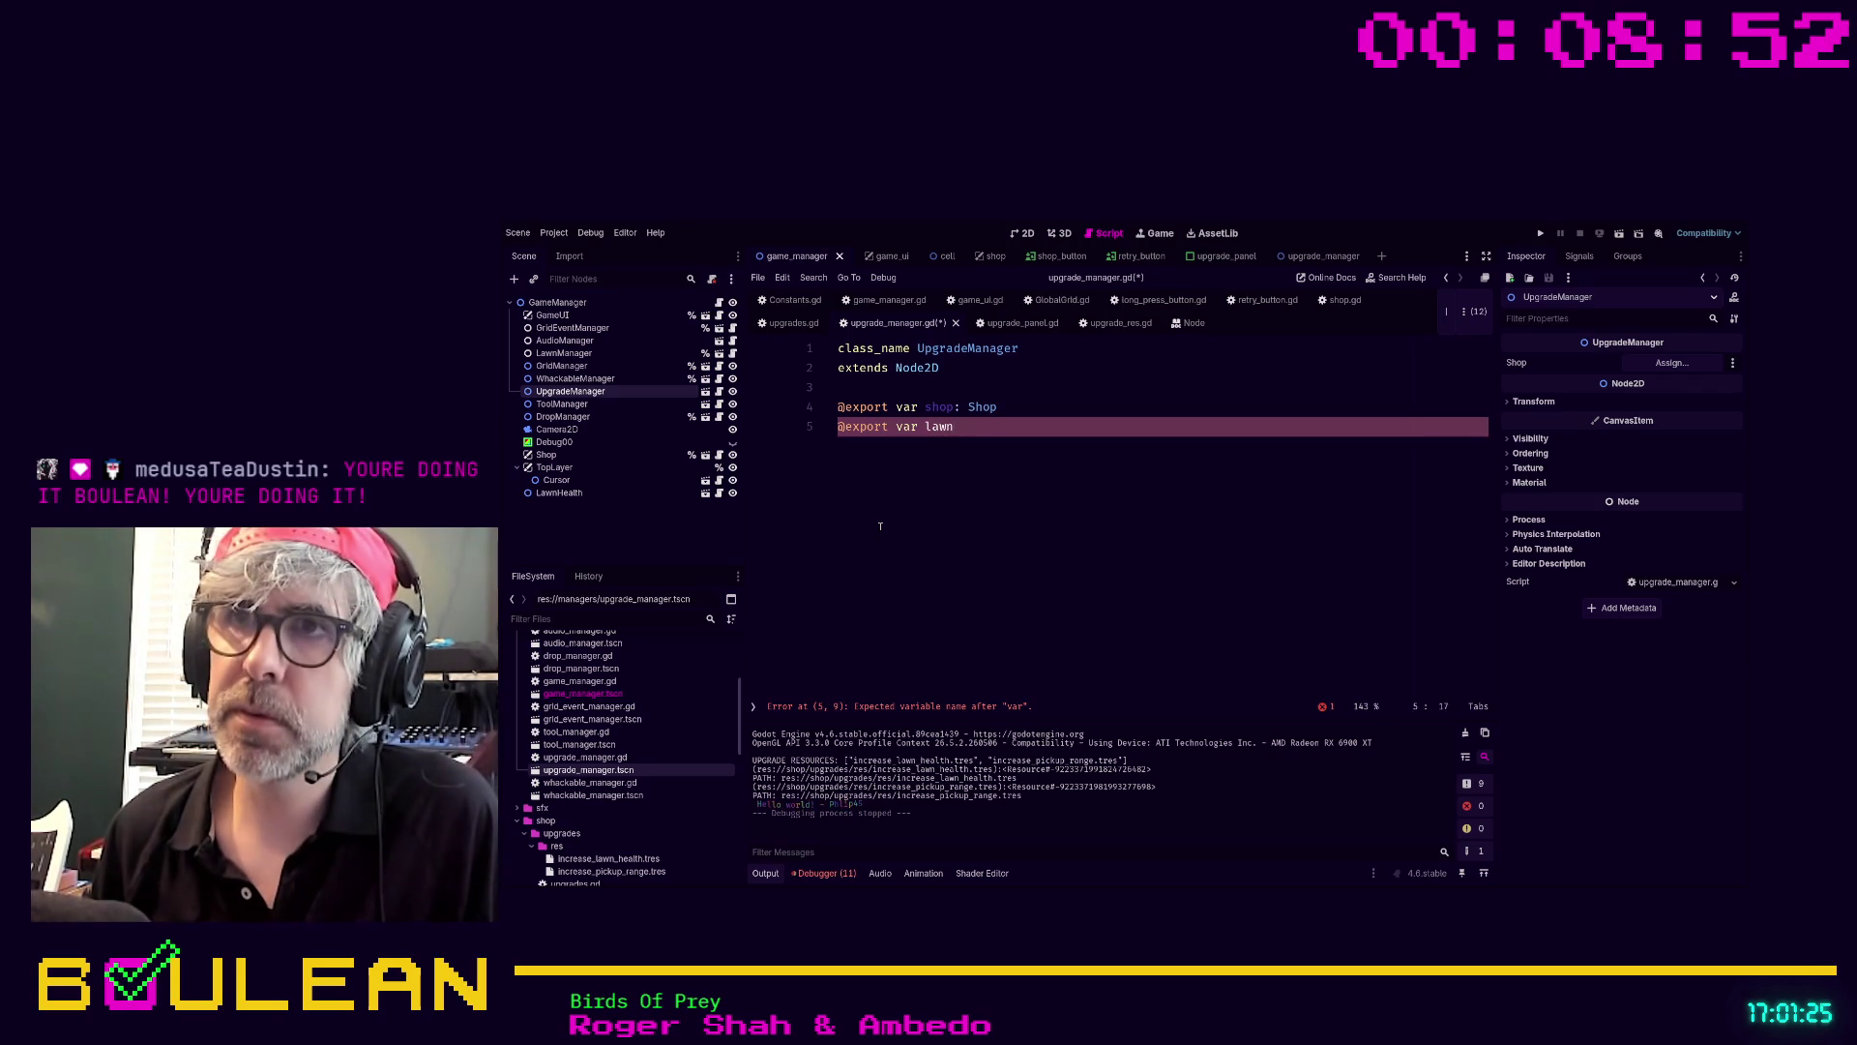
text(:)
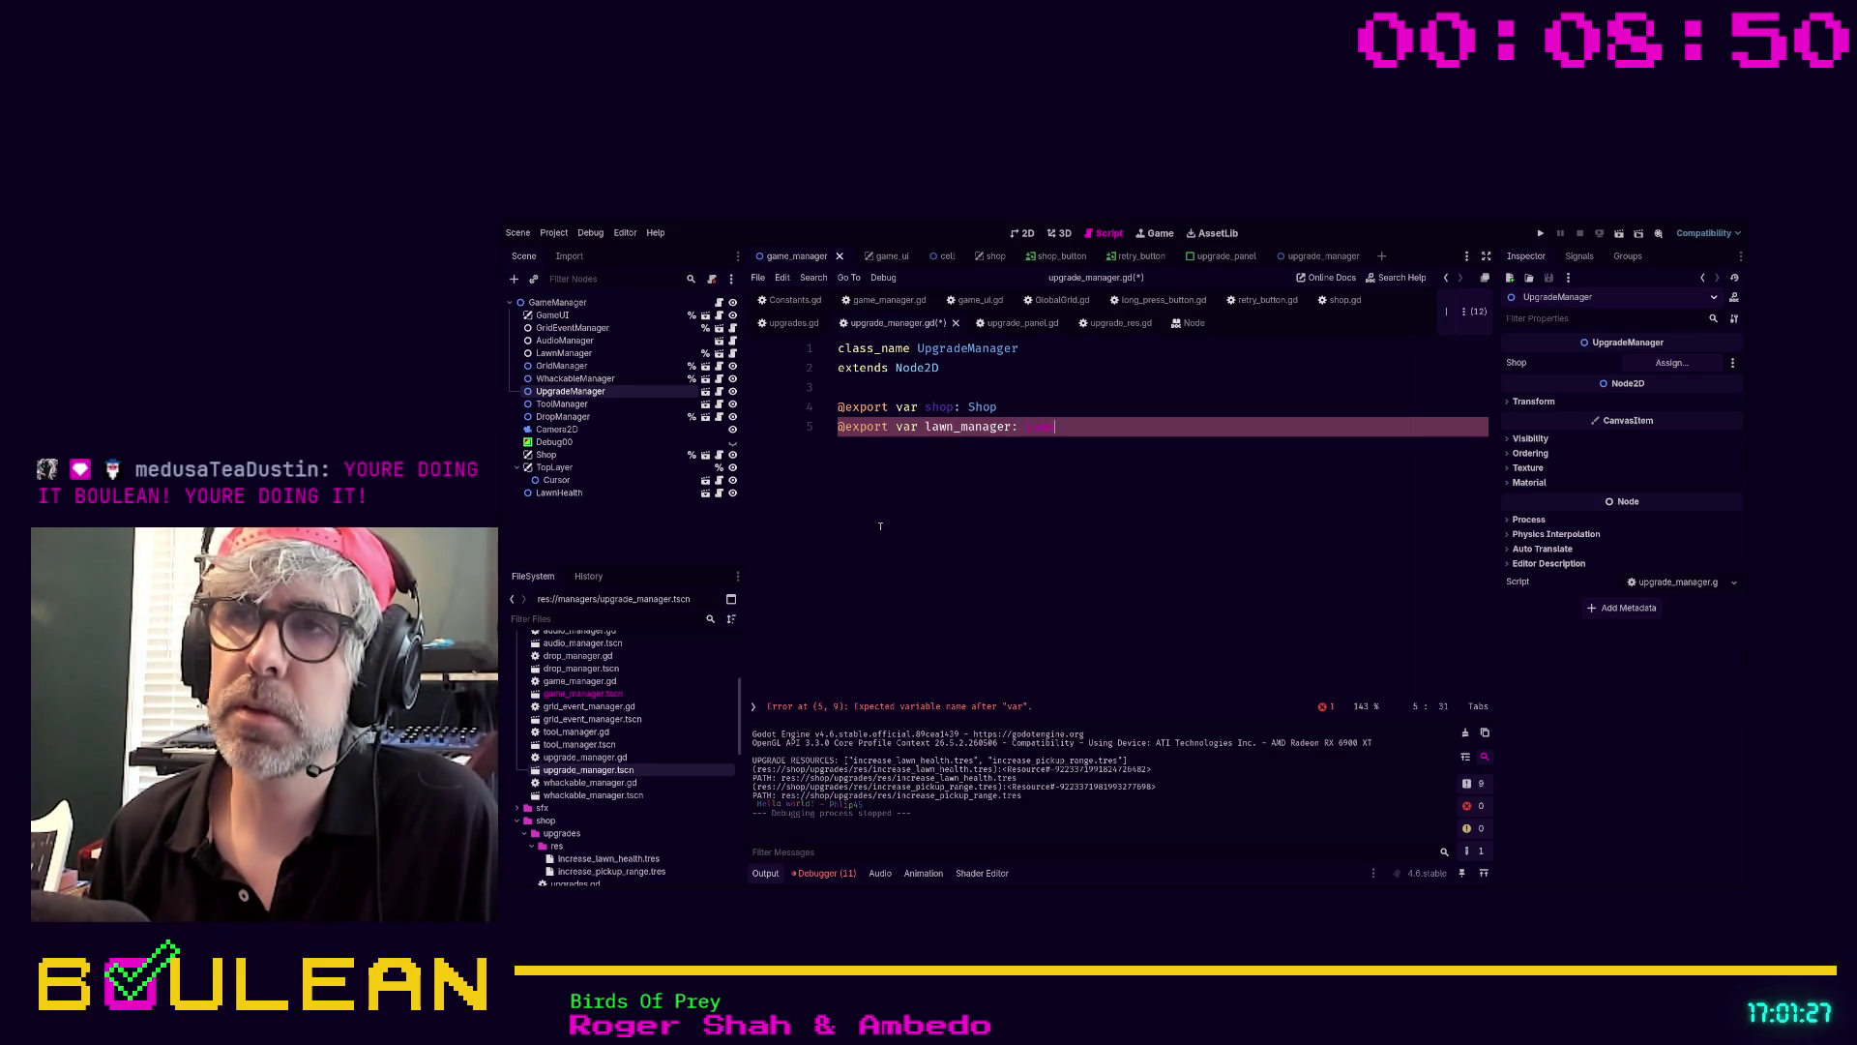
key(Down)
key(Return)
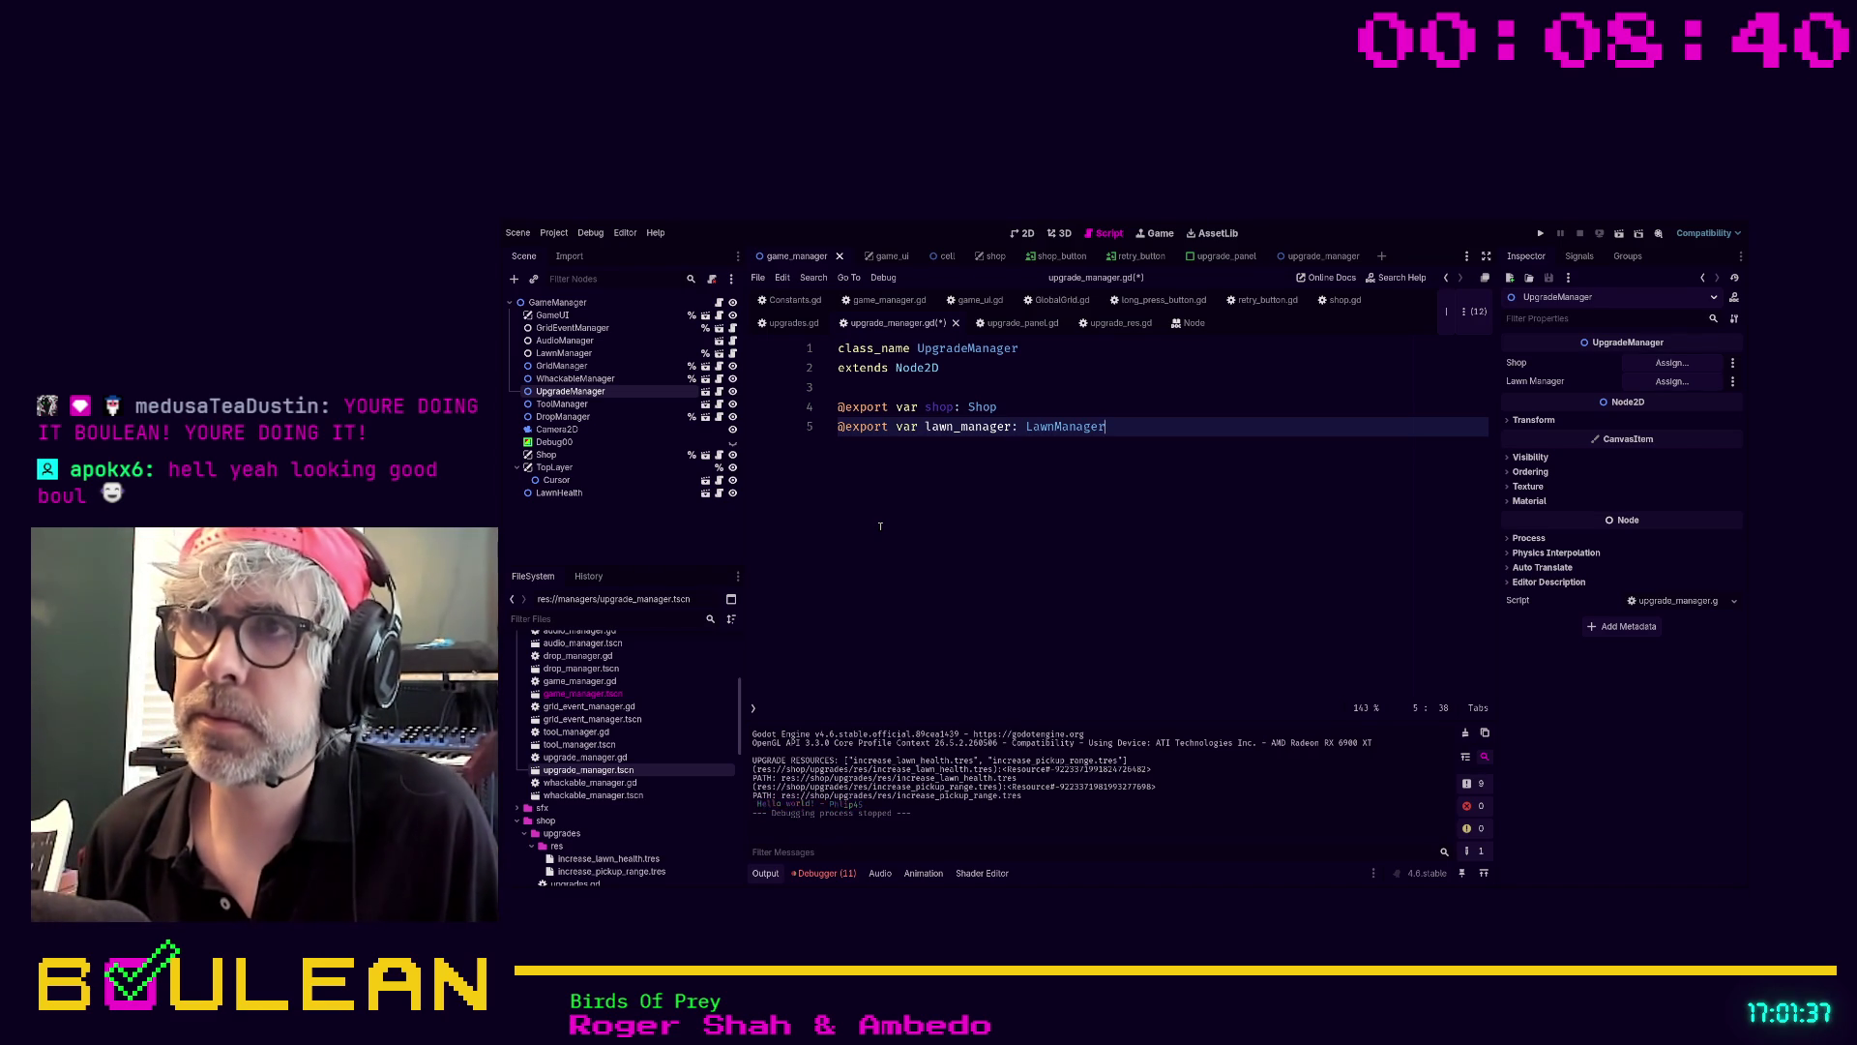
key(ctrl+s)
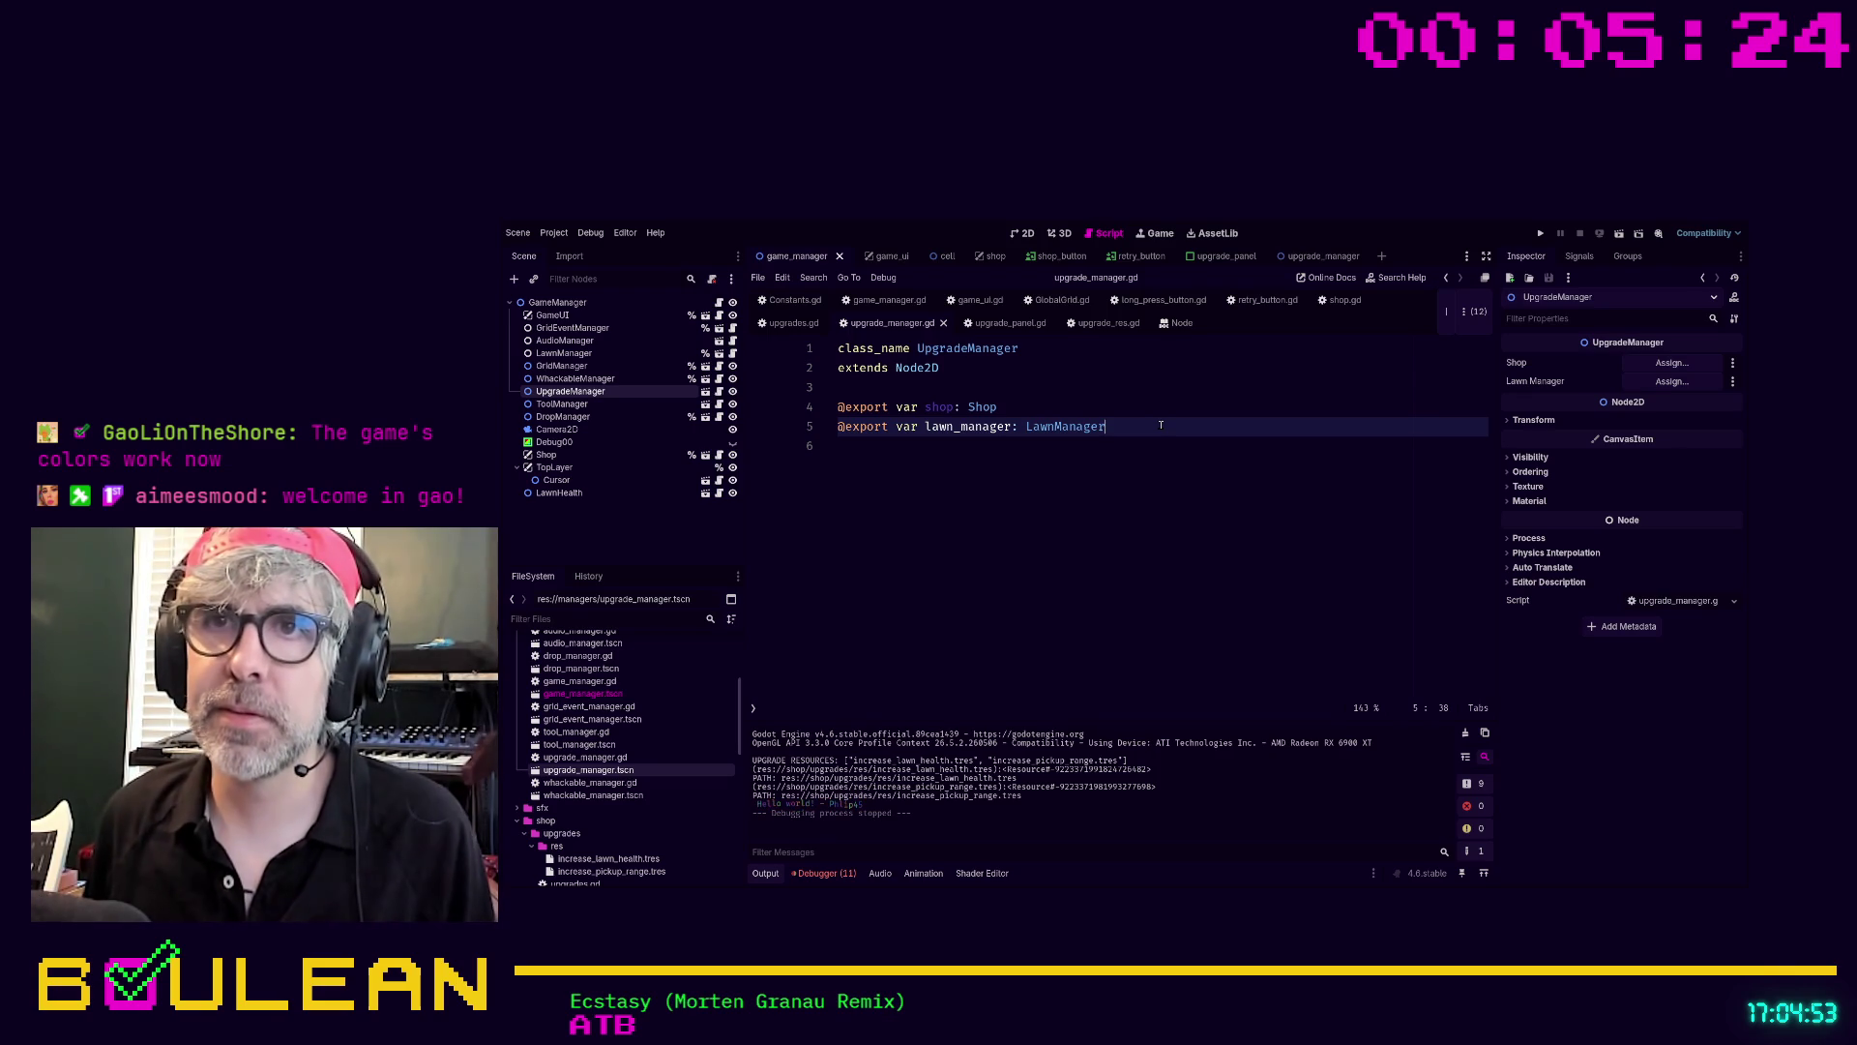
key(Down)
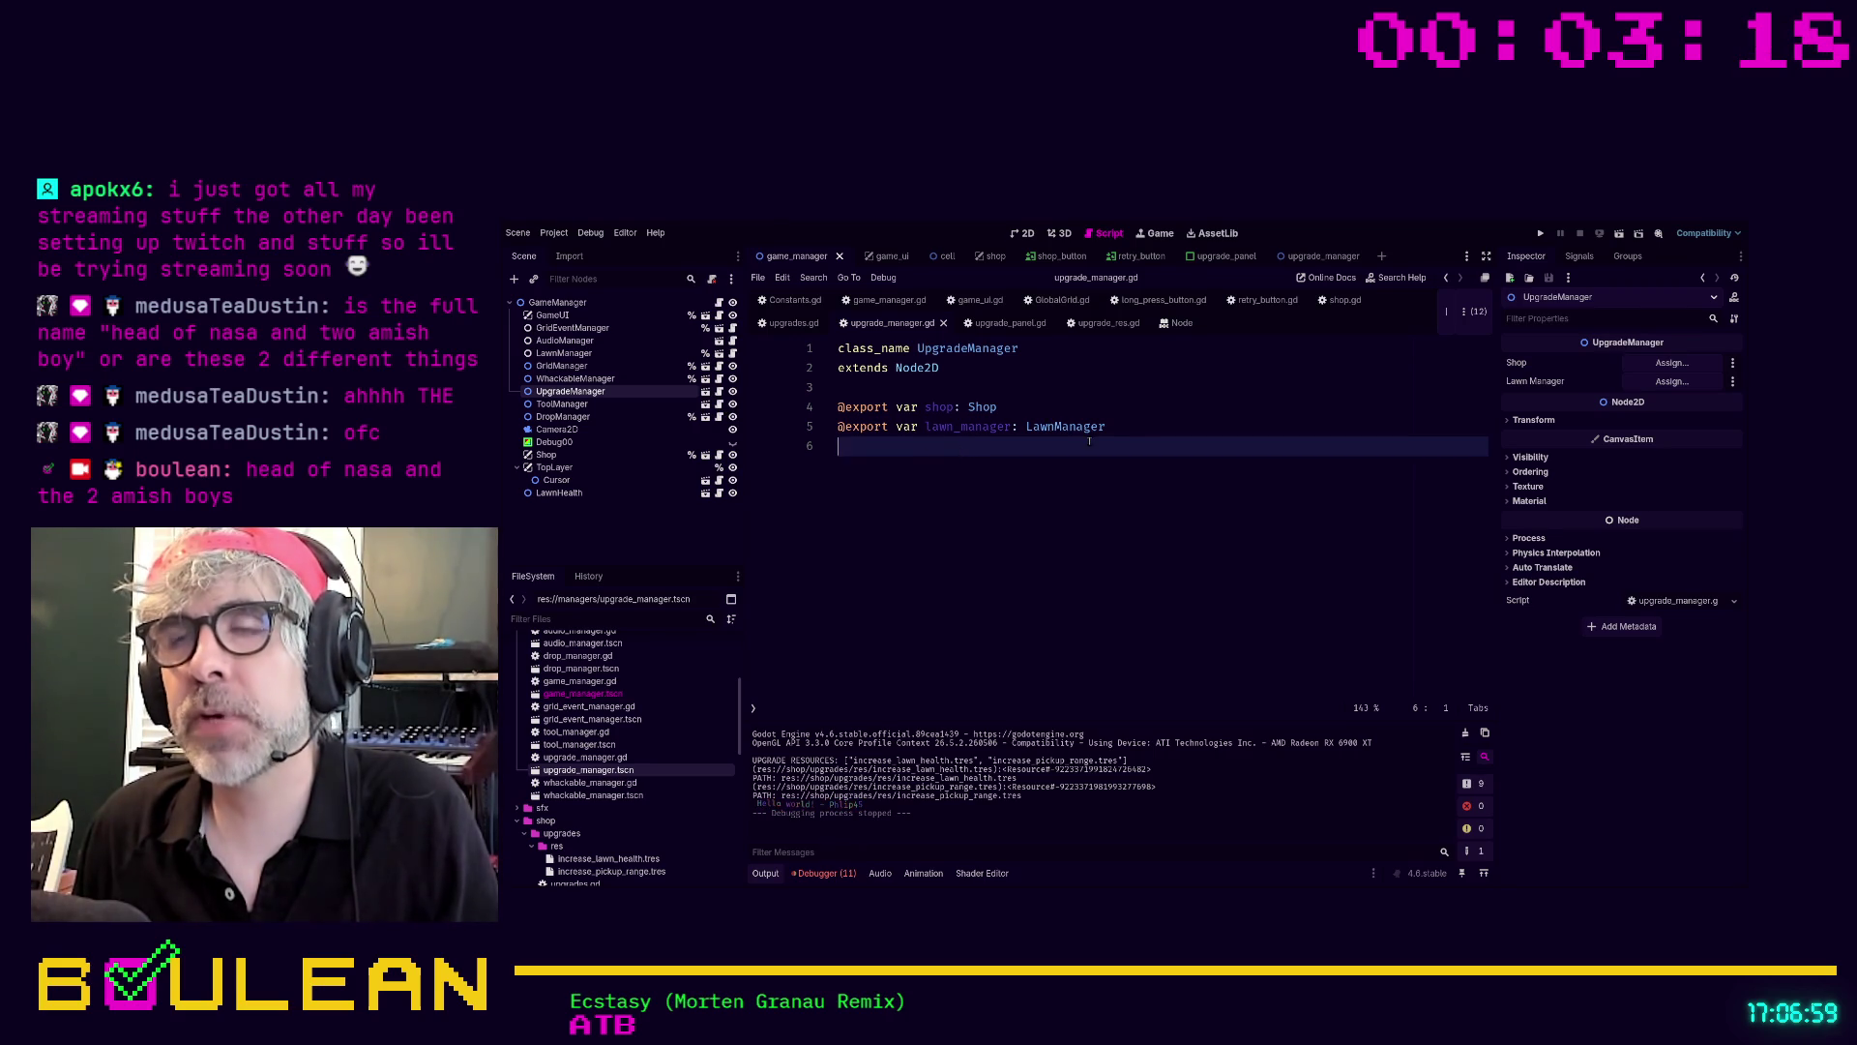
Step: Review the shop and lawn_manager export declarations in upgrade_manager.gd
click(1124, 427)
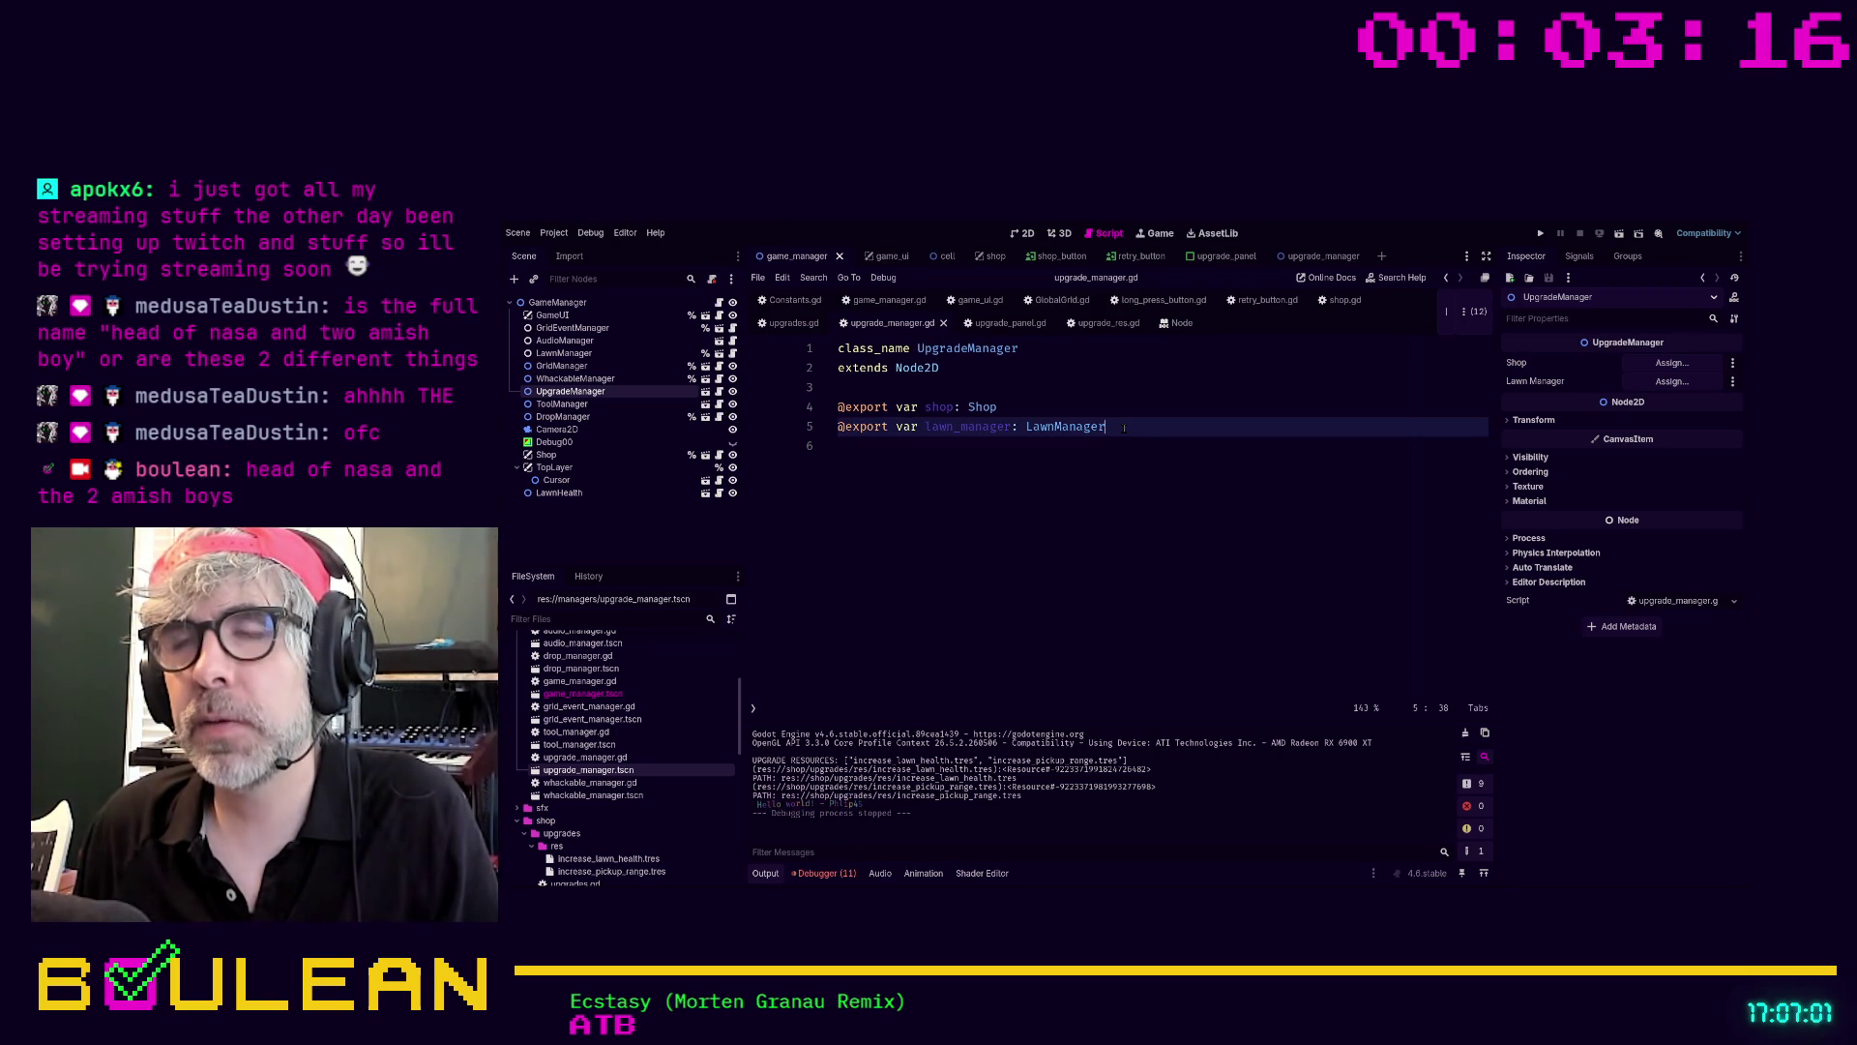
drag(1124, 426, 834, 416)
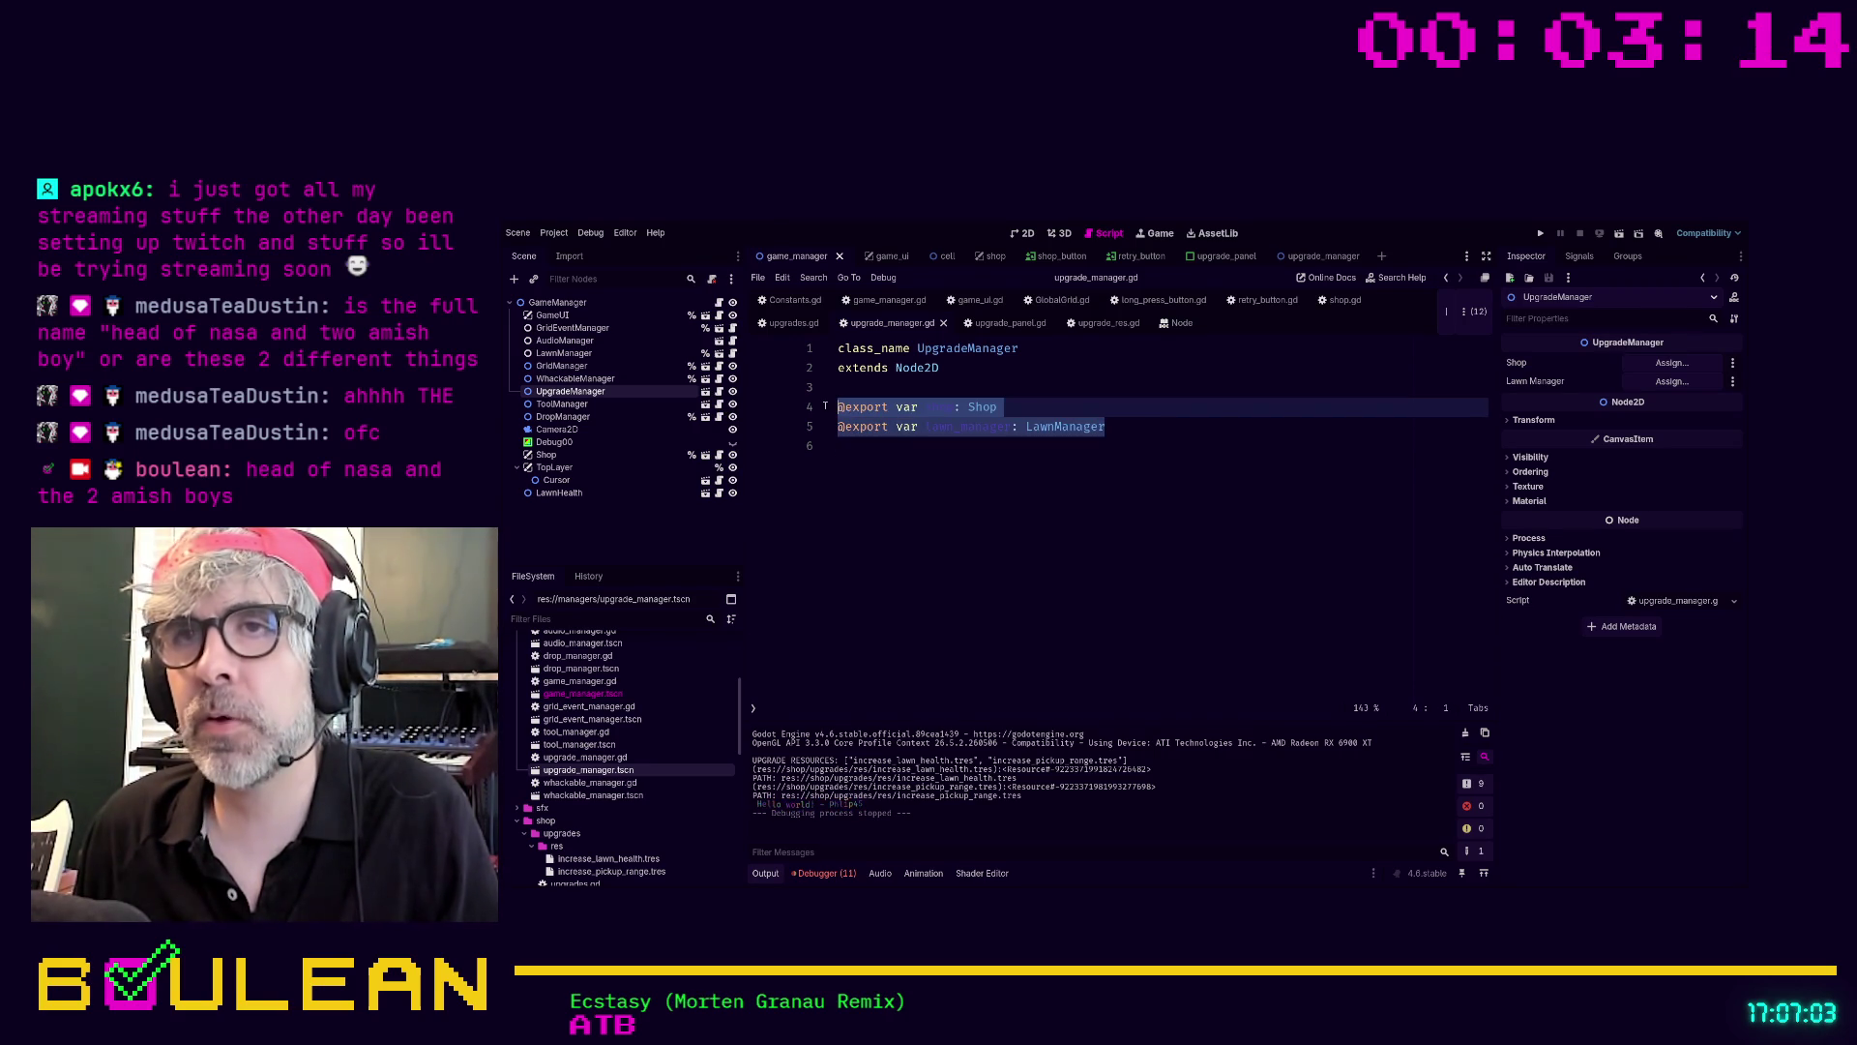
click(900, 447)
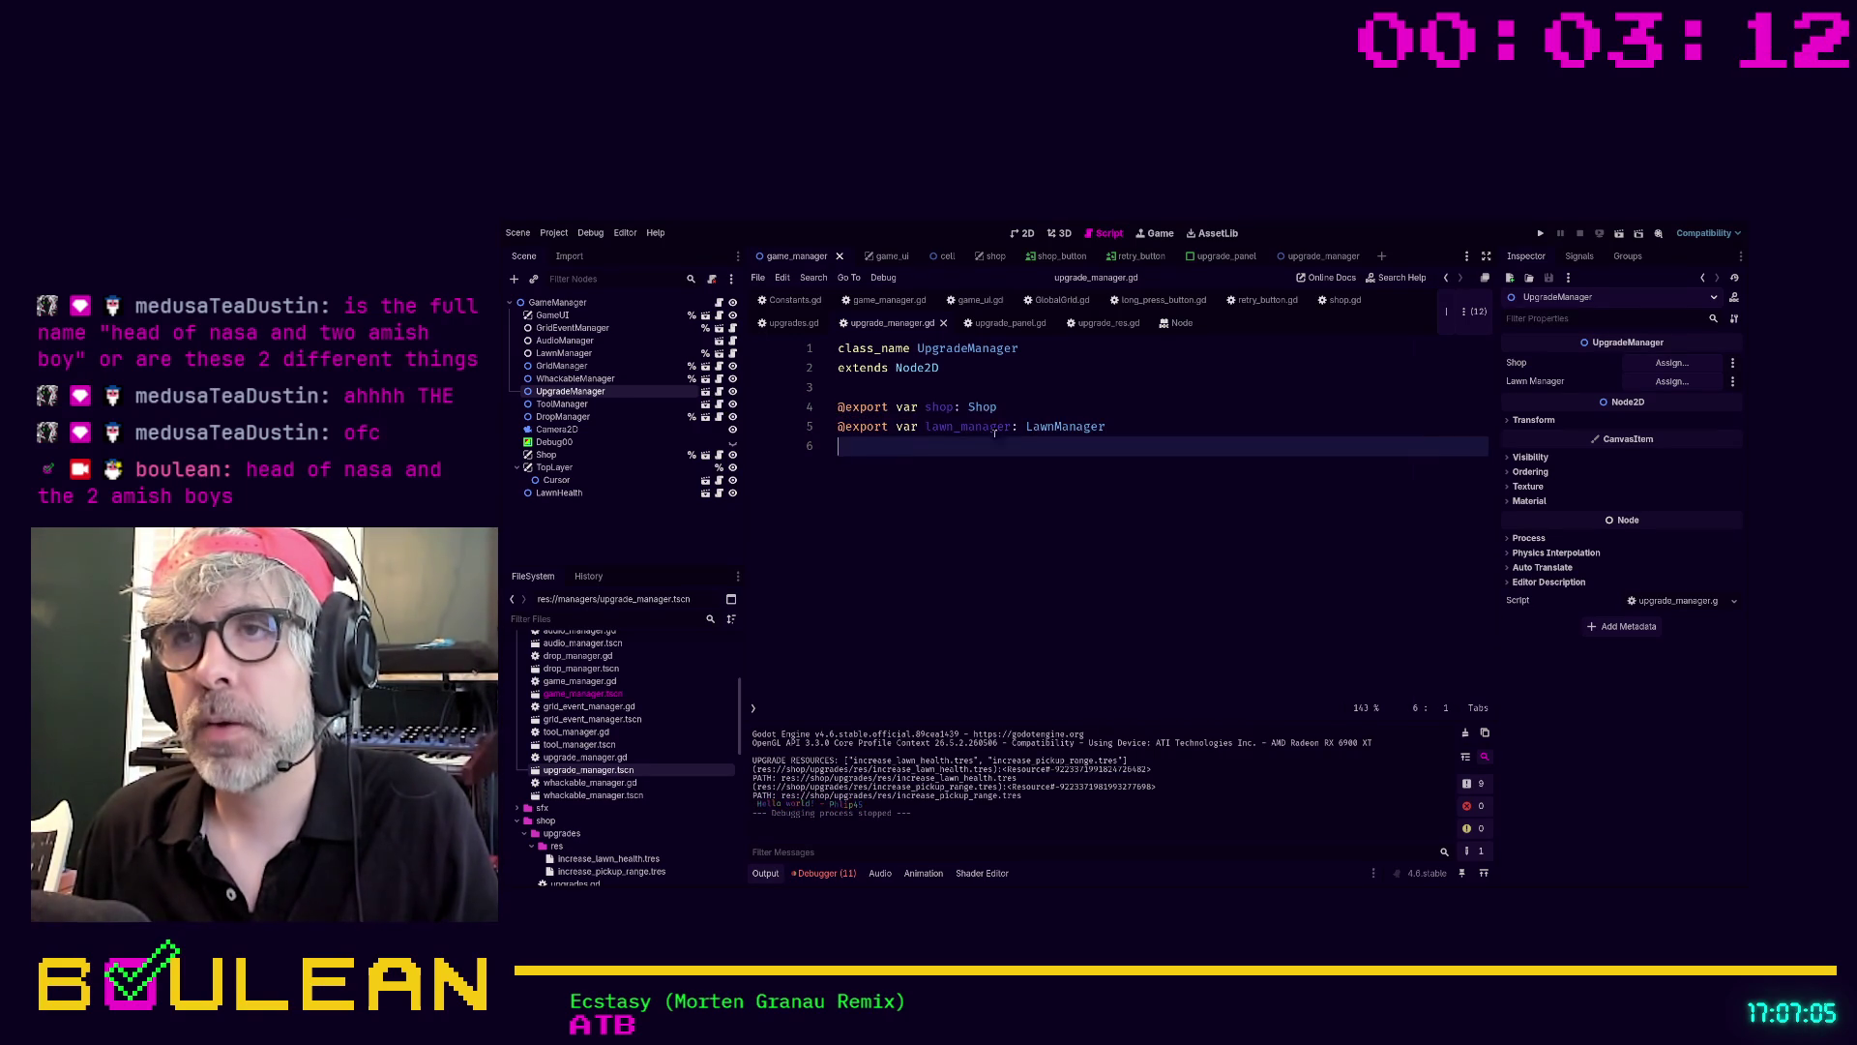
drag(1117, 427, 814, 412)
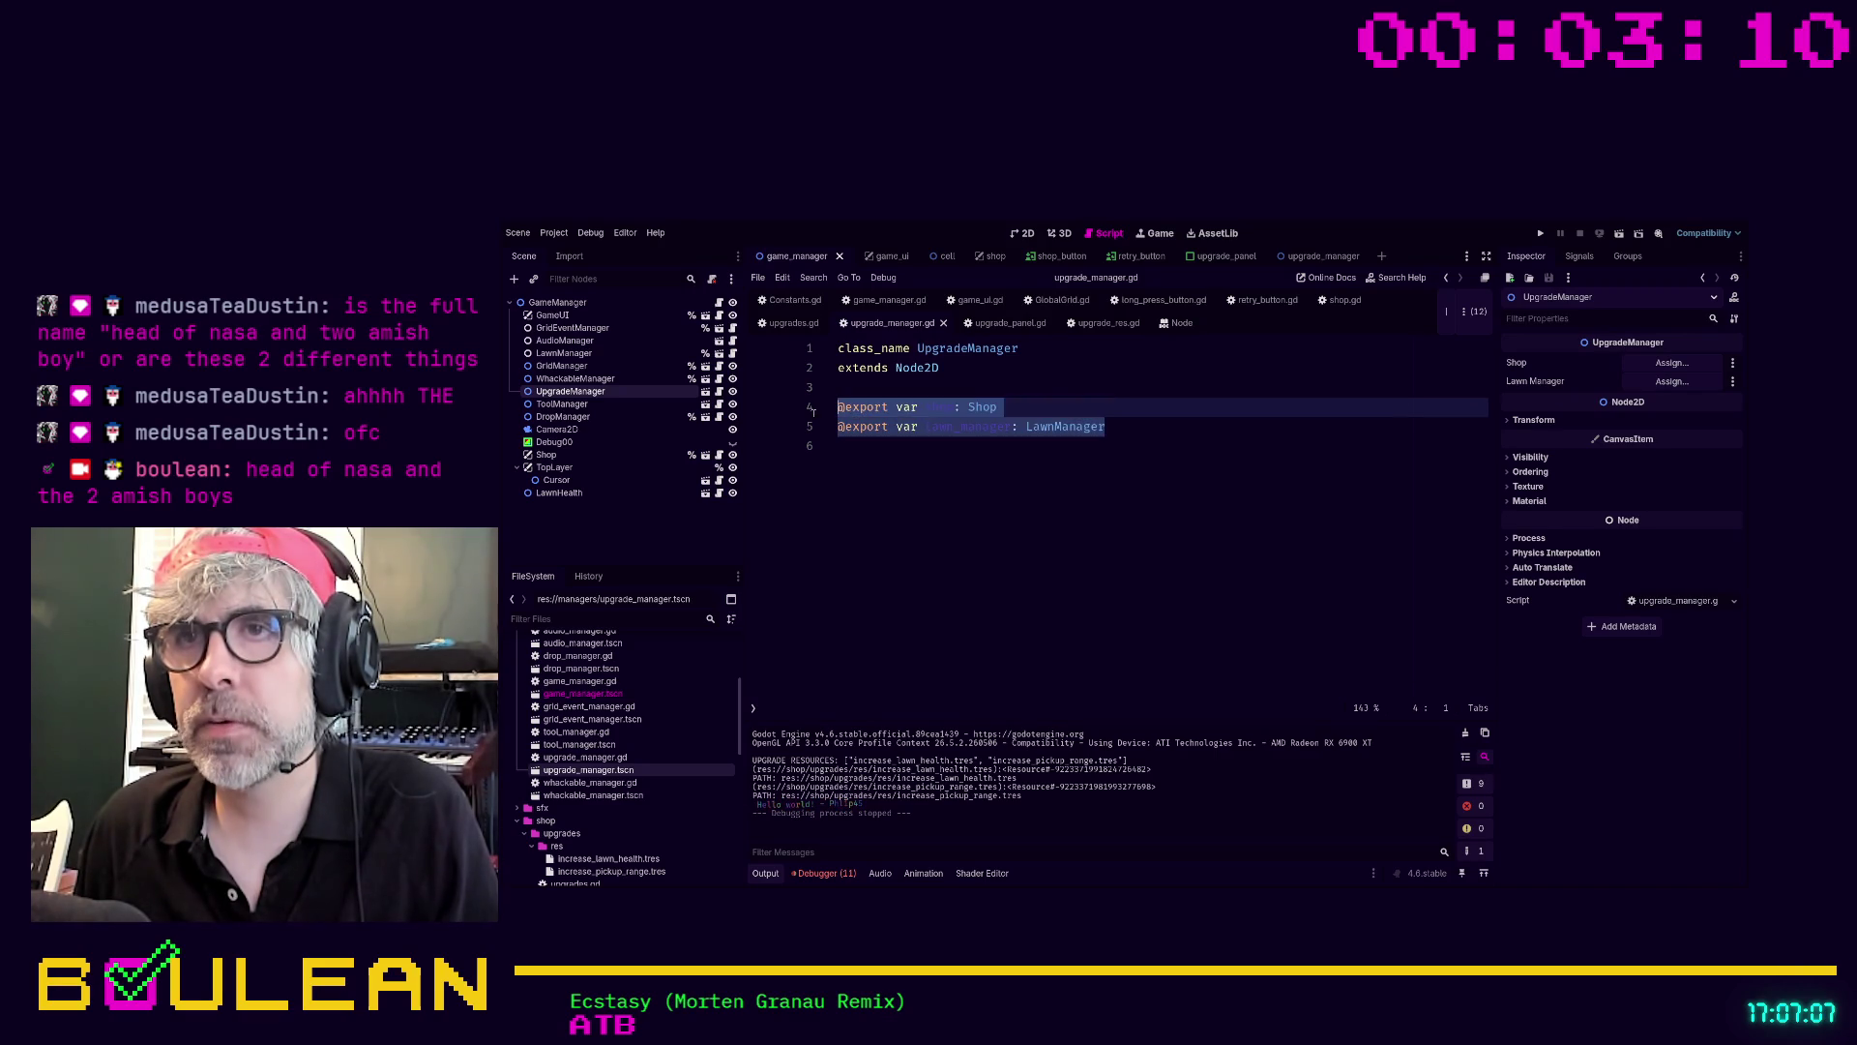
click(1038, 526)
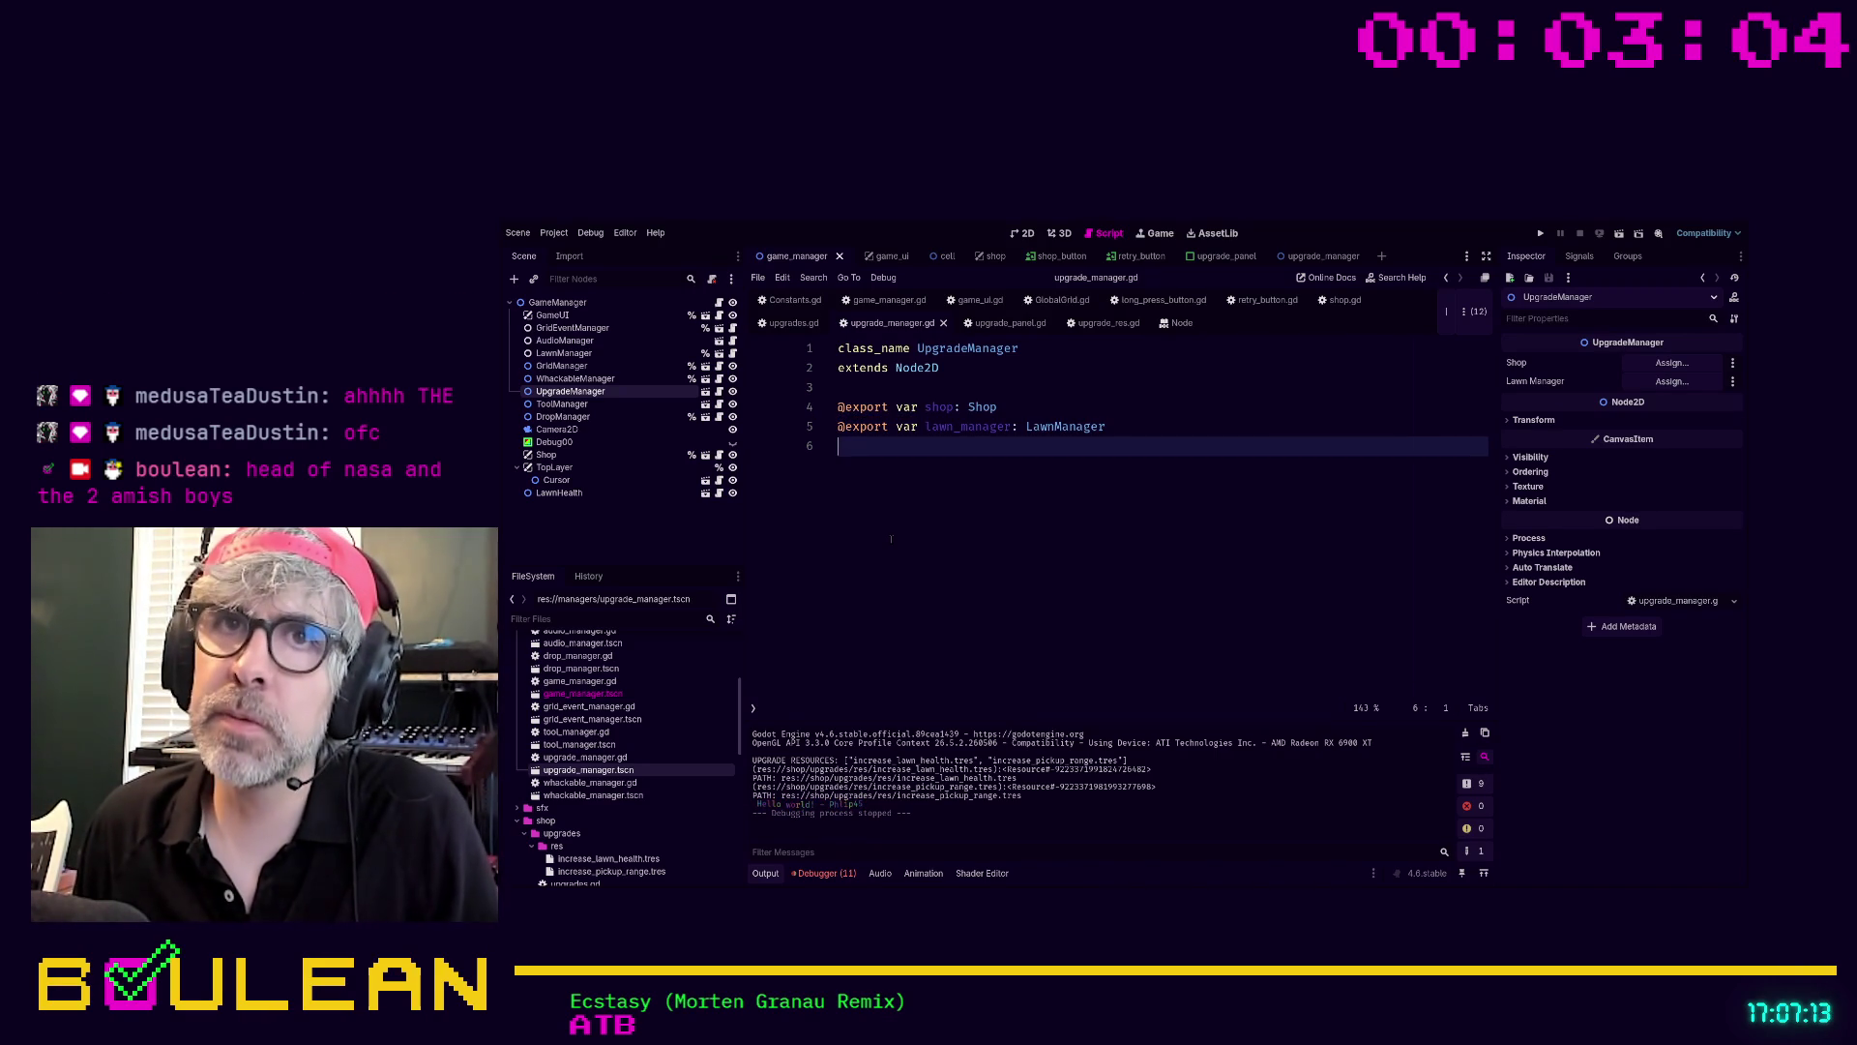
Step: Drag the Shop and LawnManager nodes into UpgradeManager's Shop and Lawn Manager Inspector slots
click(575, 379)
click(565, 391)
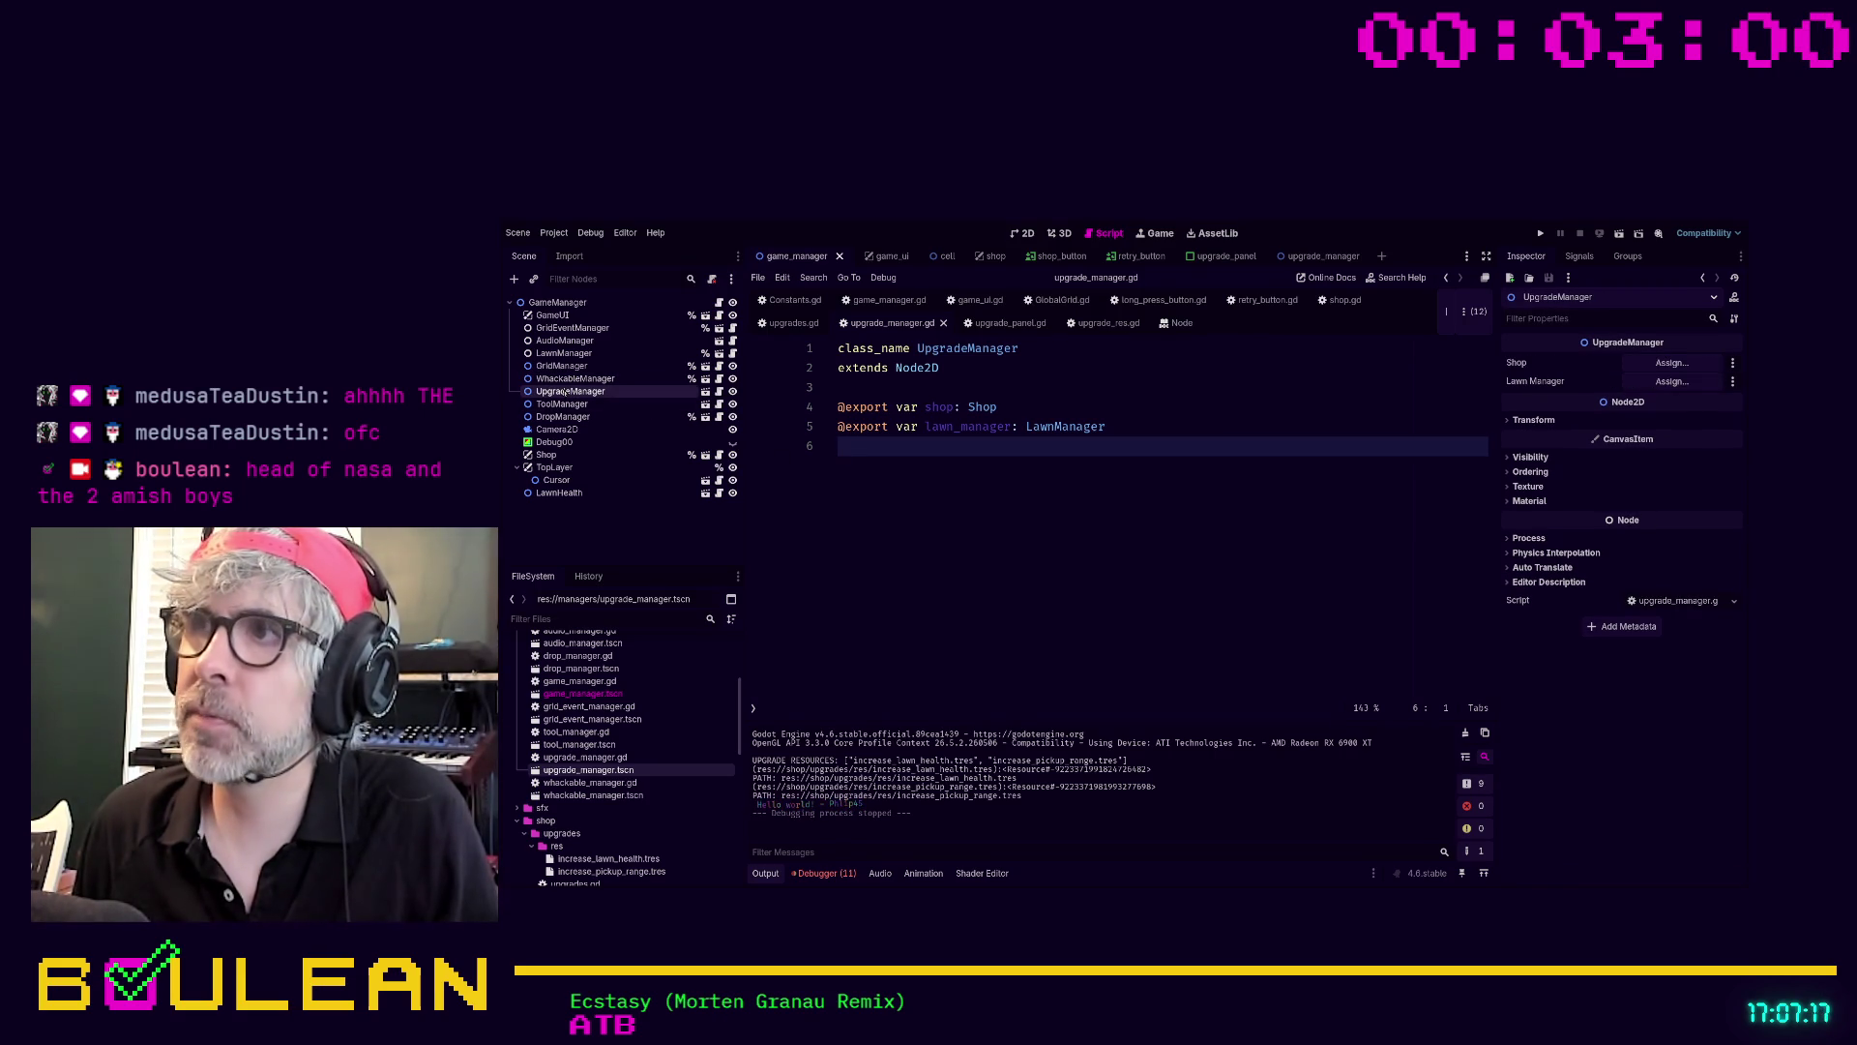
mouse_move(547, 455)
mouse_down()
mouse_move(1658, 364)
mouse_move(1639, 364)
mouse_up()
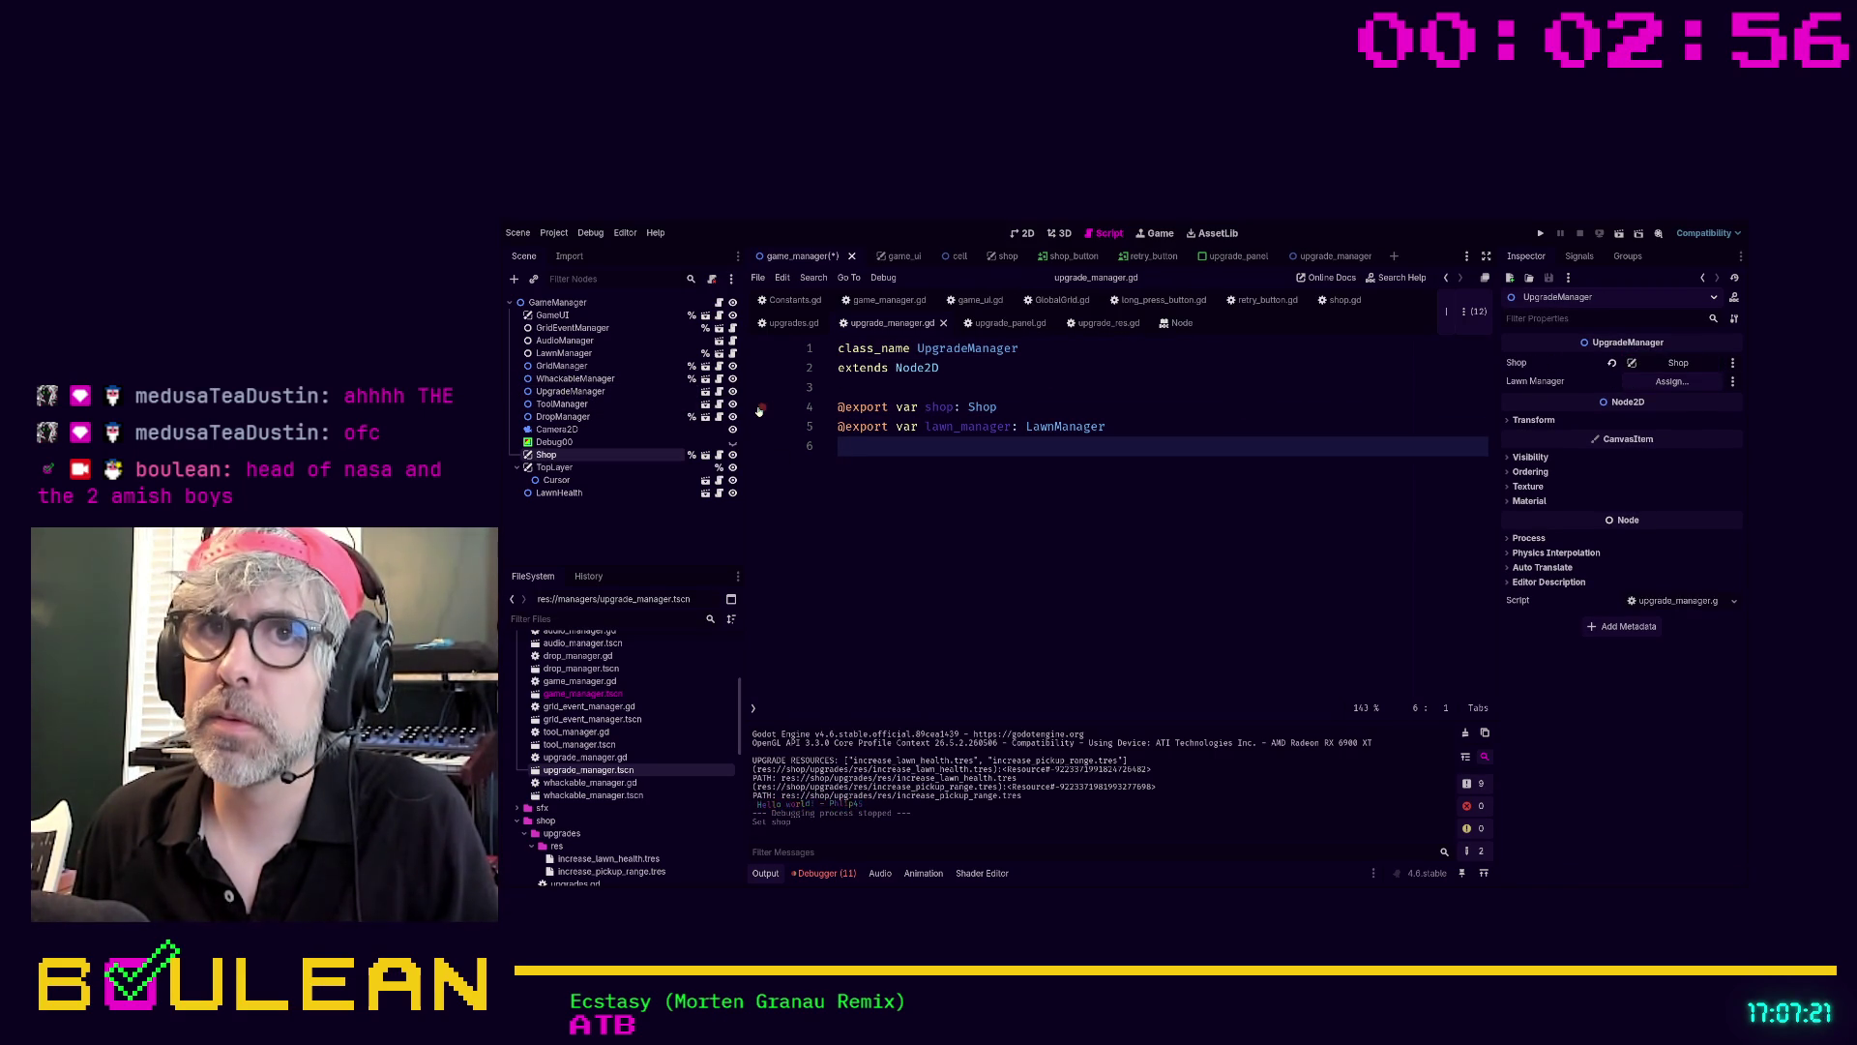
drag(564, 353, 1651, 386)
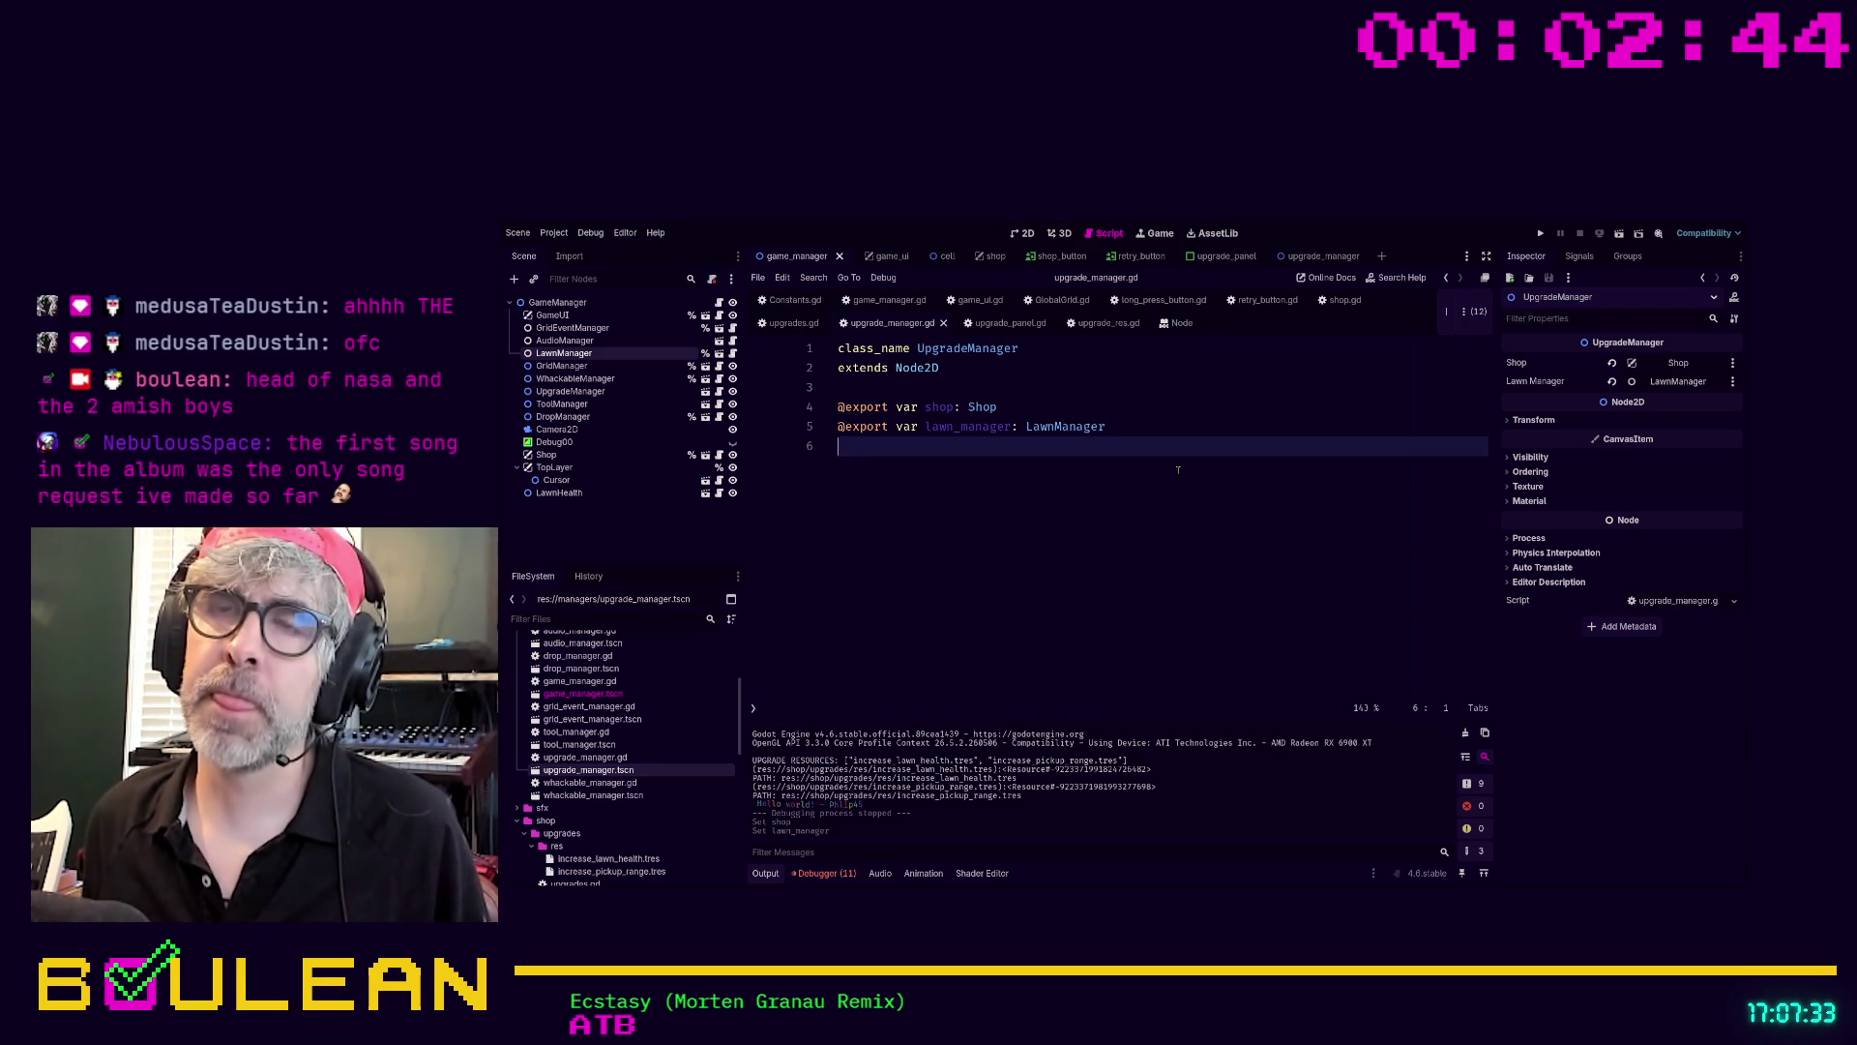
key(Return)
key(Return)
key(Return)
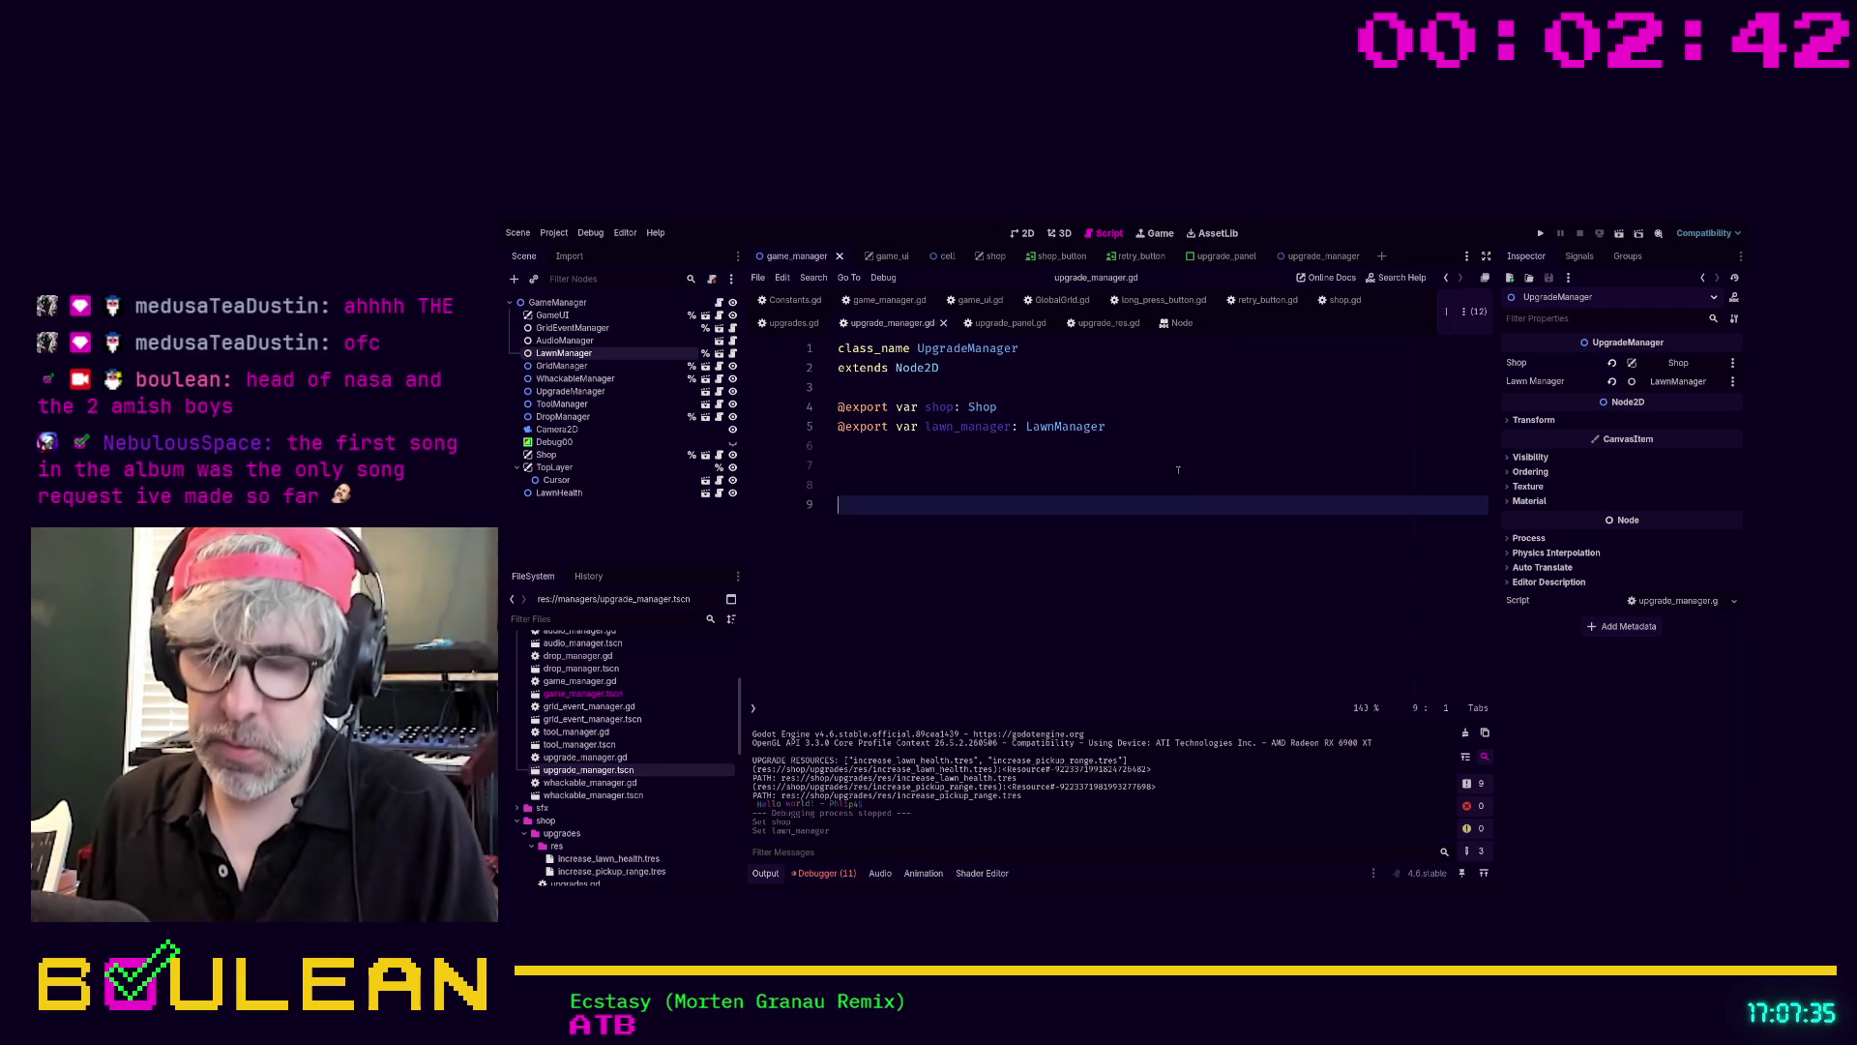
Step: Write upgrade_lawn_hp(amount: float) -> void calling lawn_manager.increase_lawn_health(amount), then jump to its definition
text(func upgrade_)
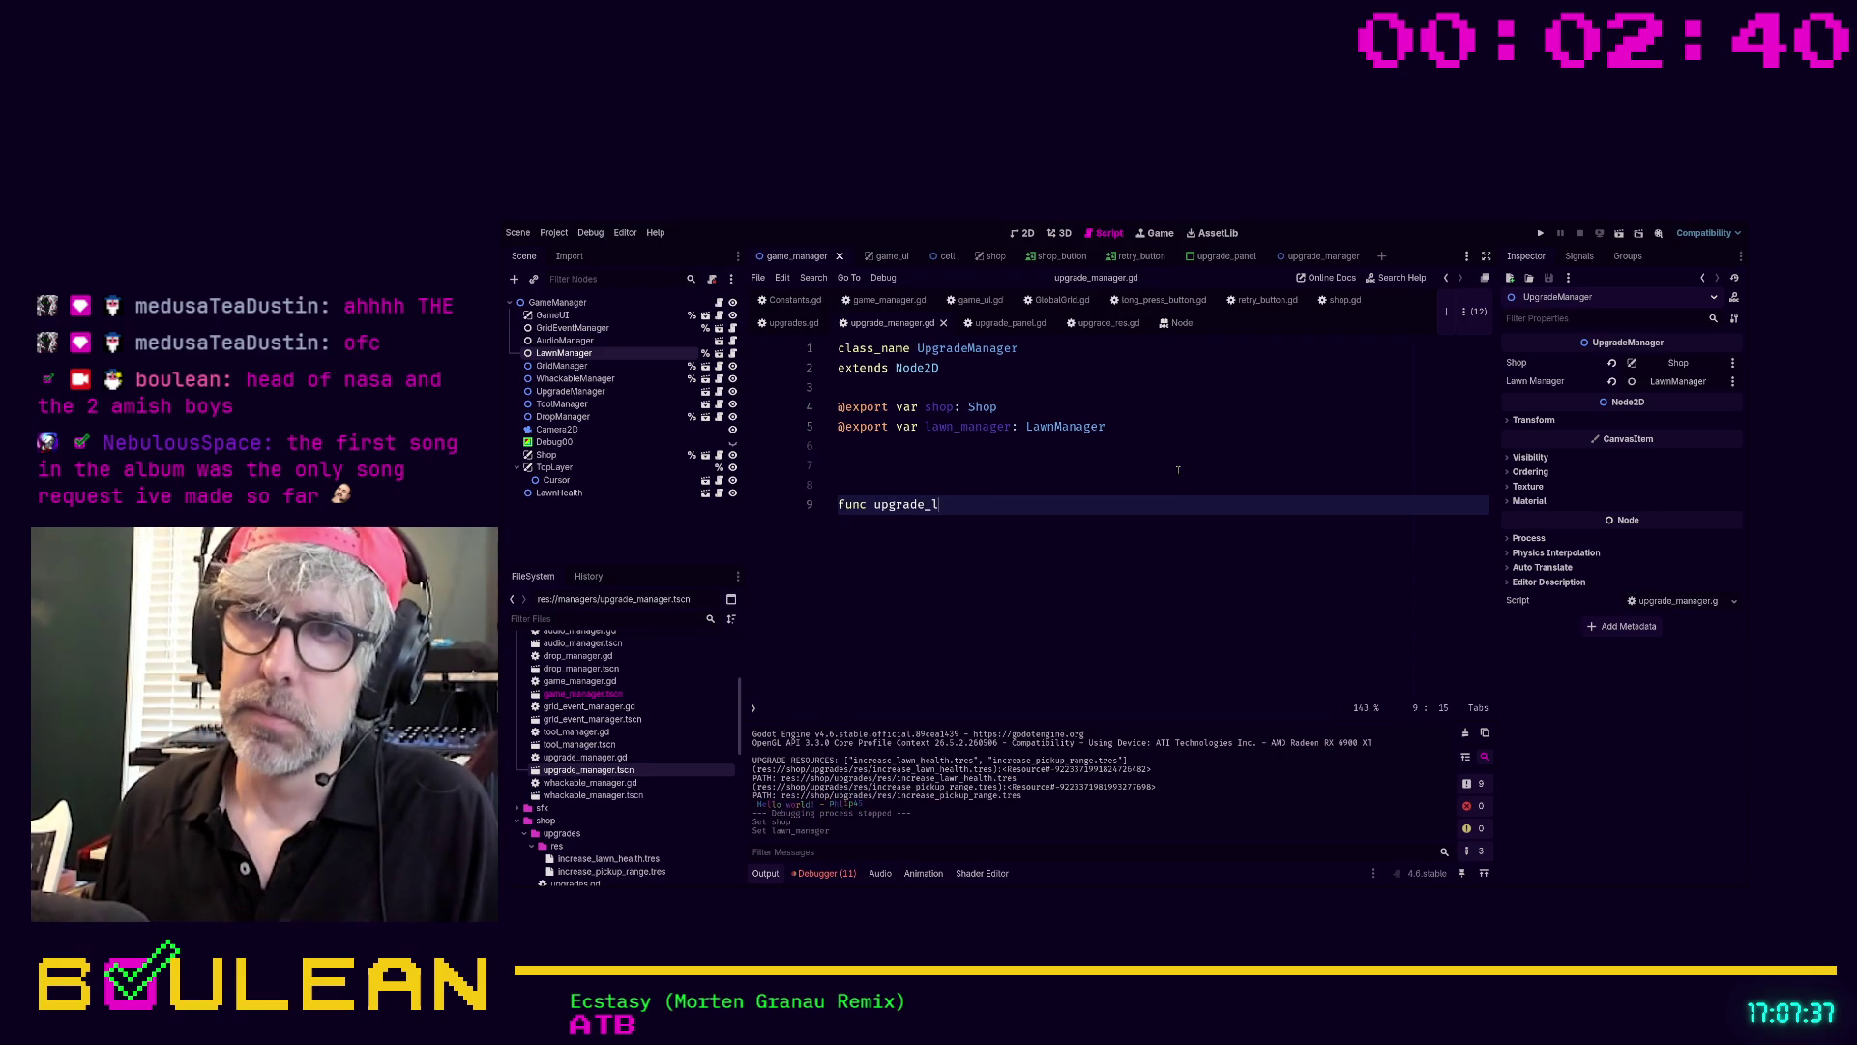
text(lawn_hp(am)
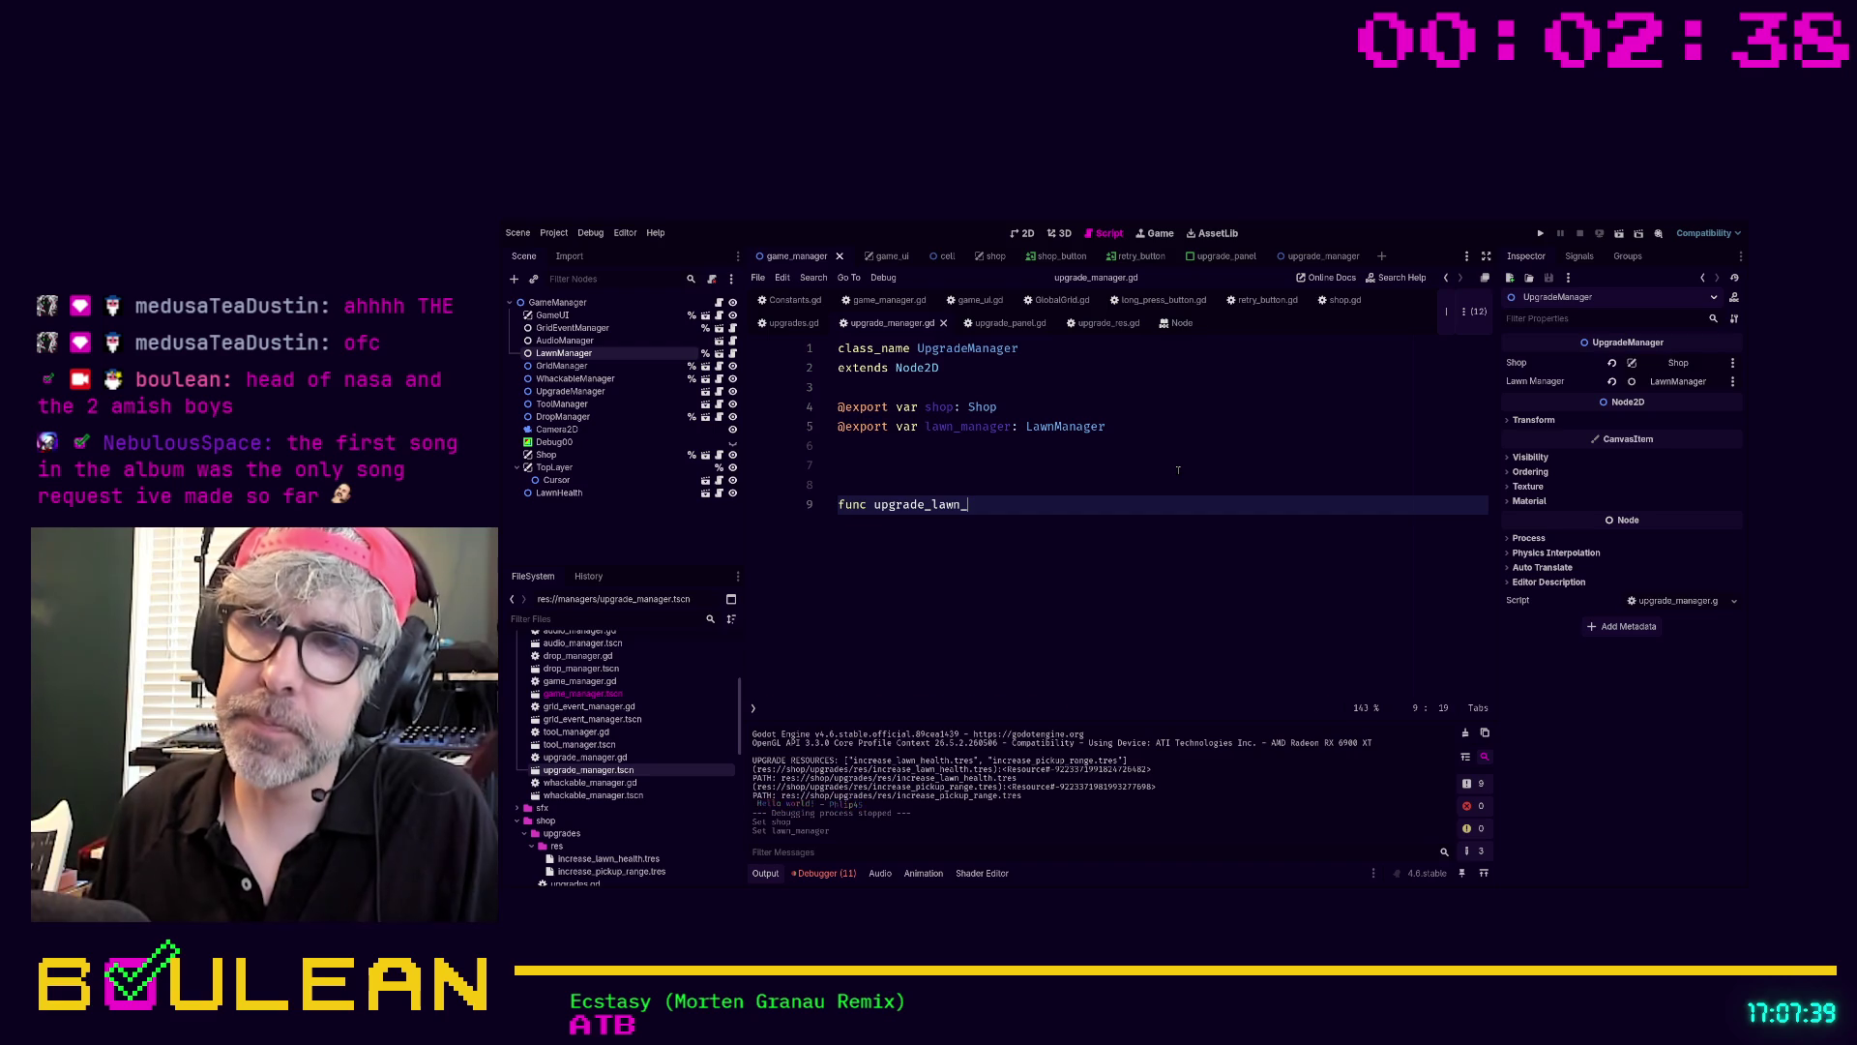
text(ount)
text(: float) -)
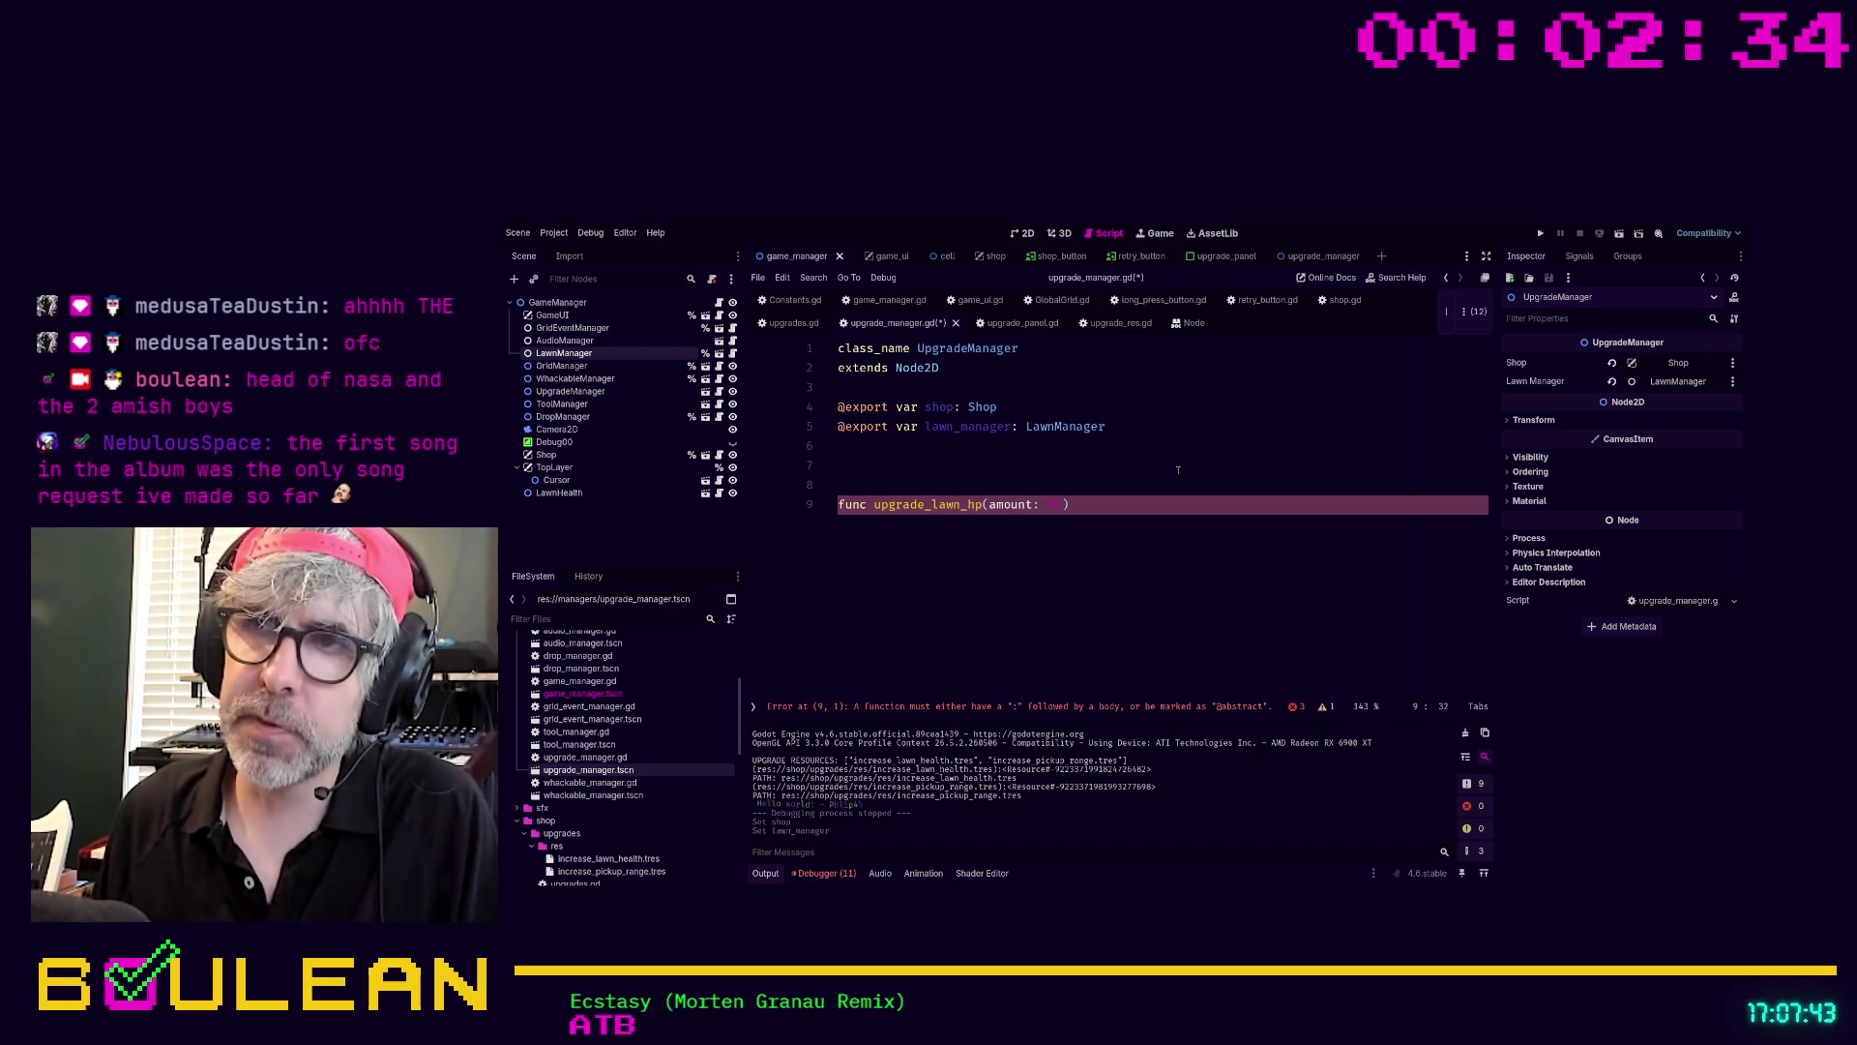
text(> void:)
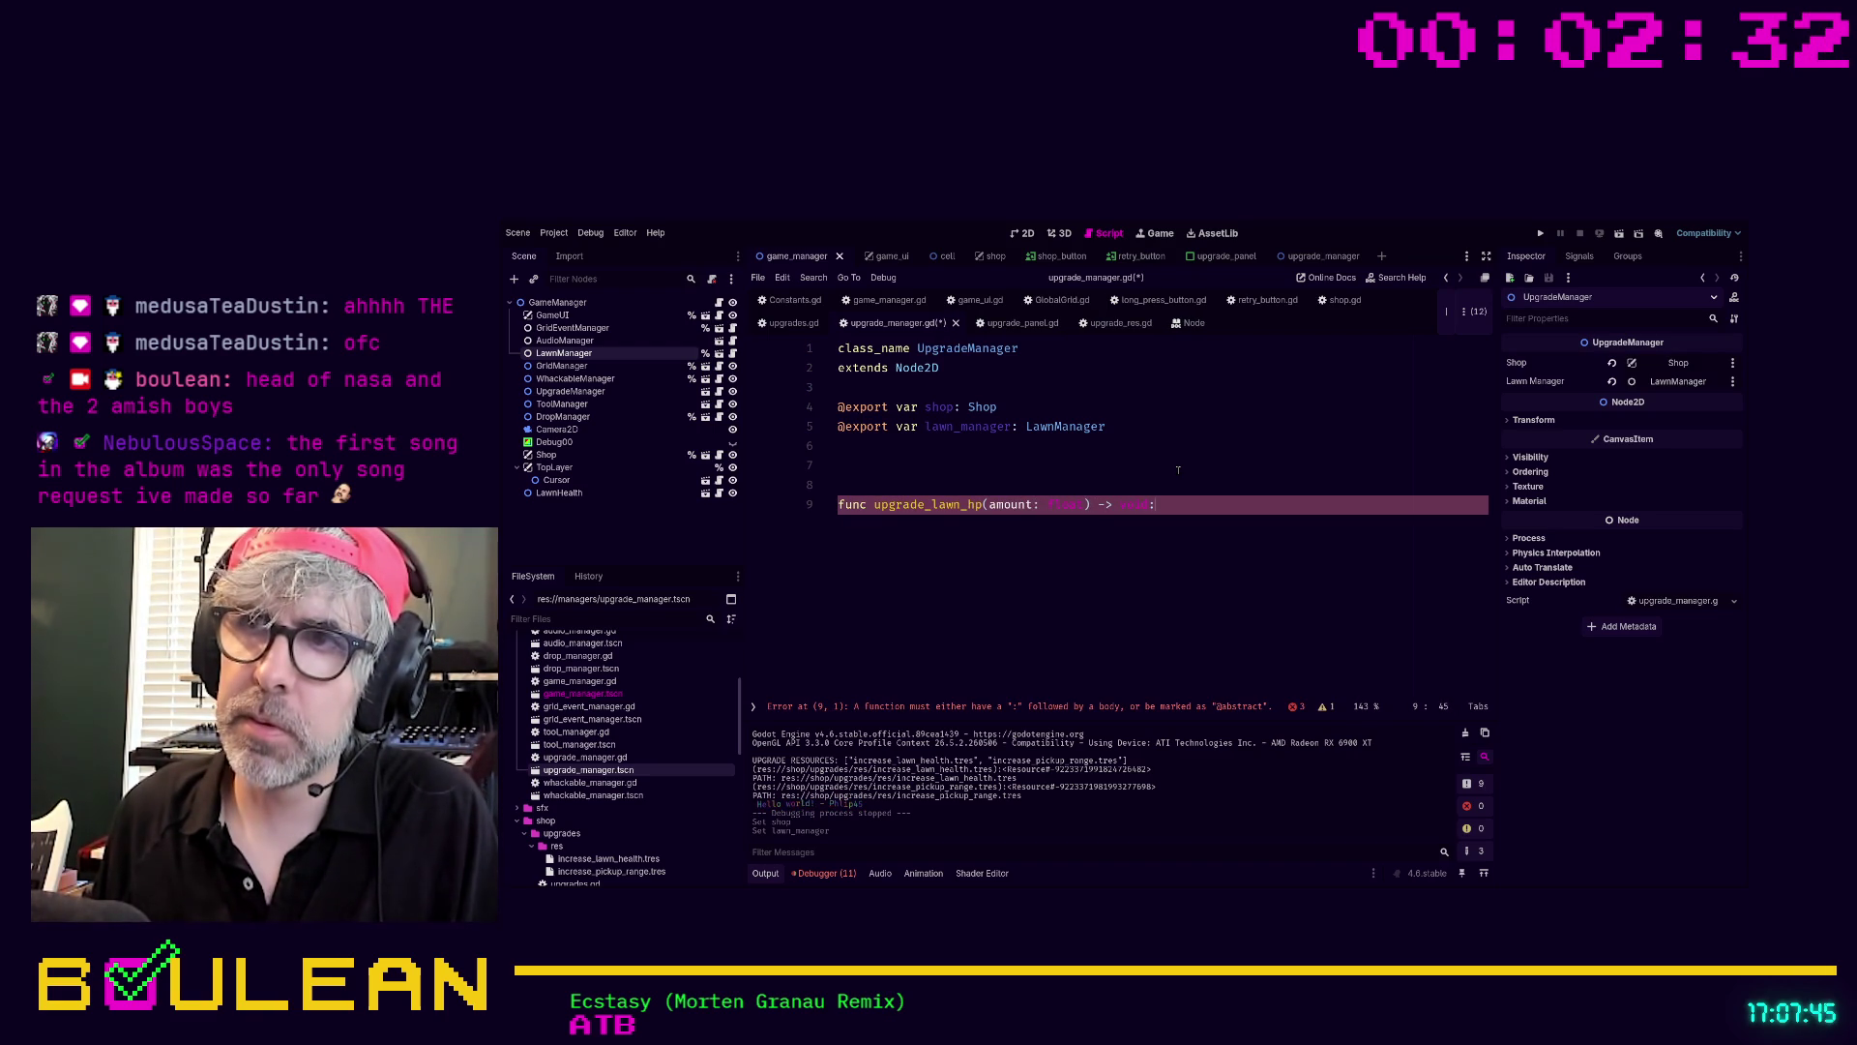
key(Return)
text(lawn)
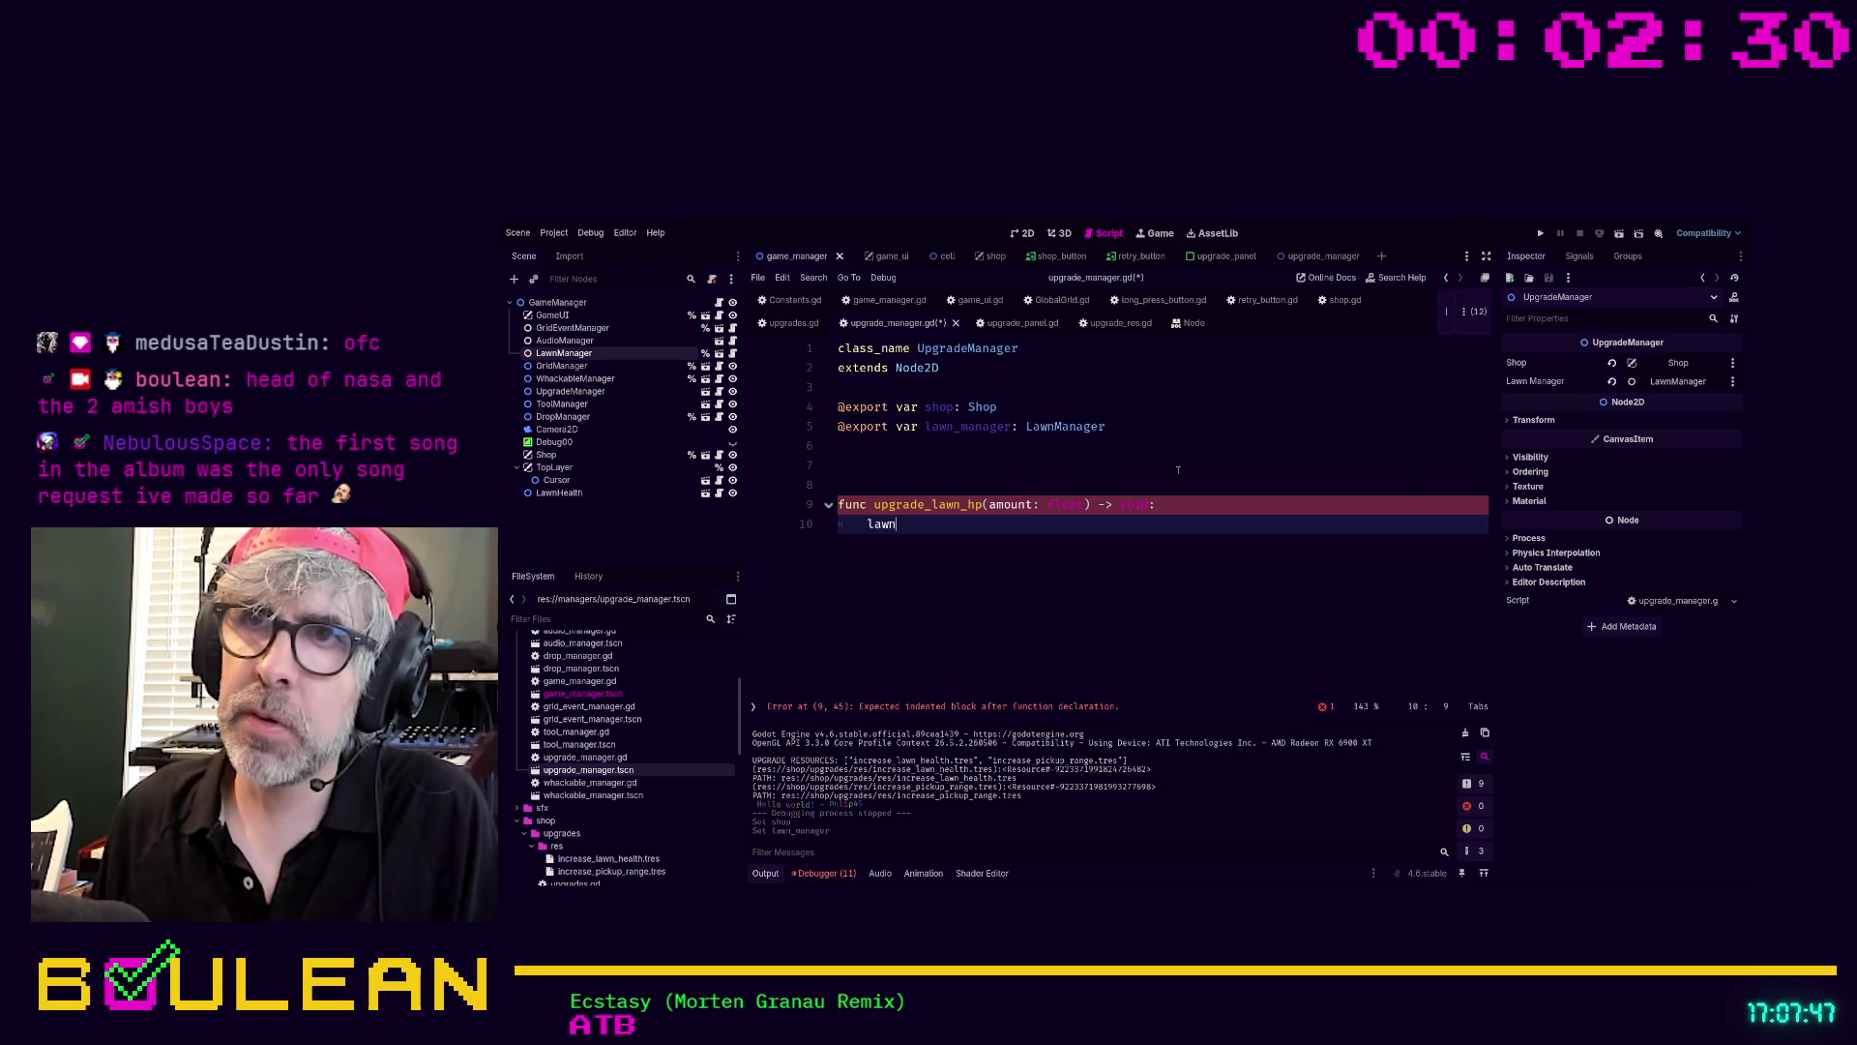
text(_manager.)
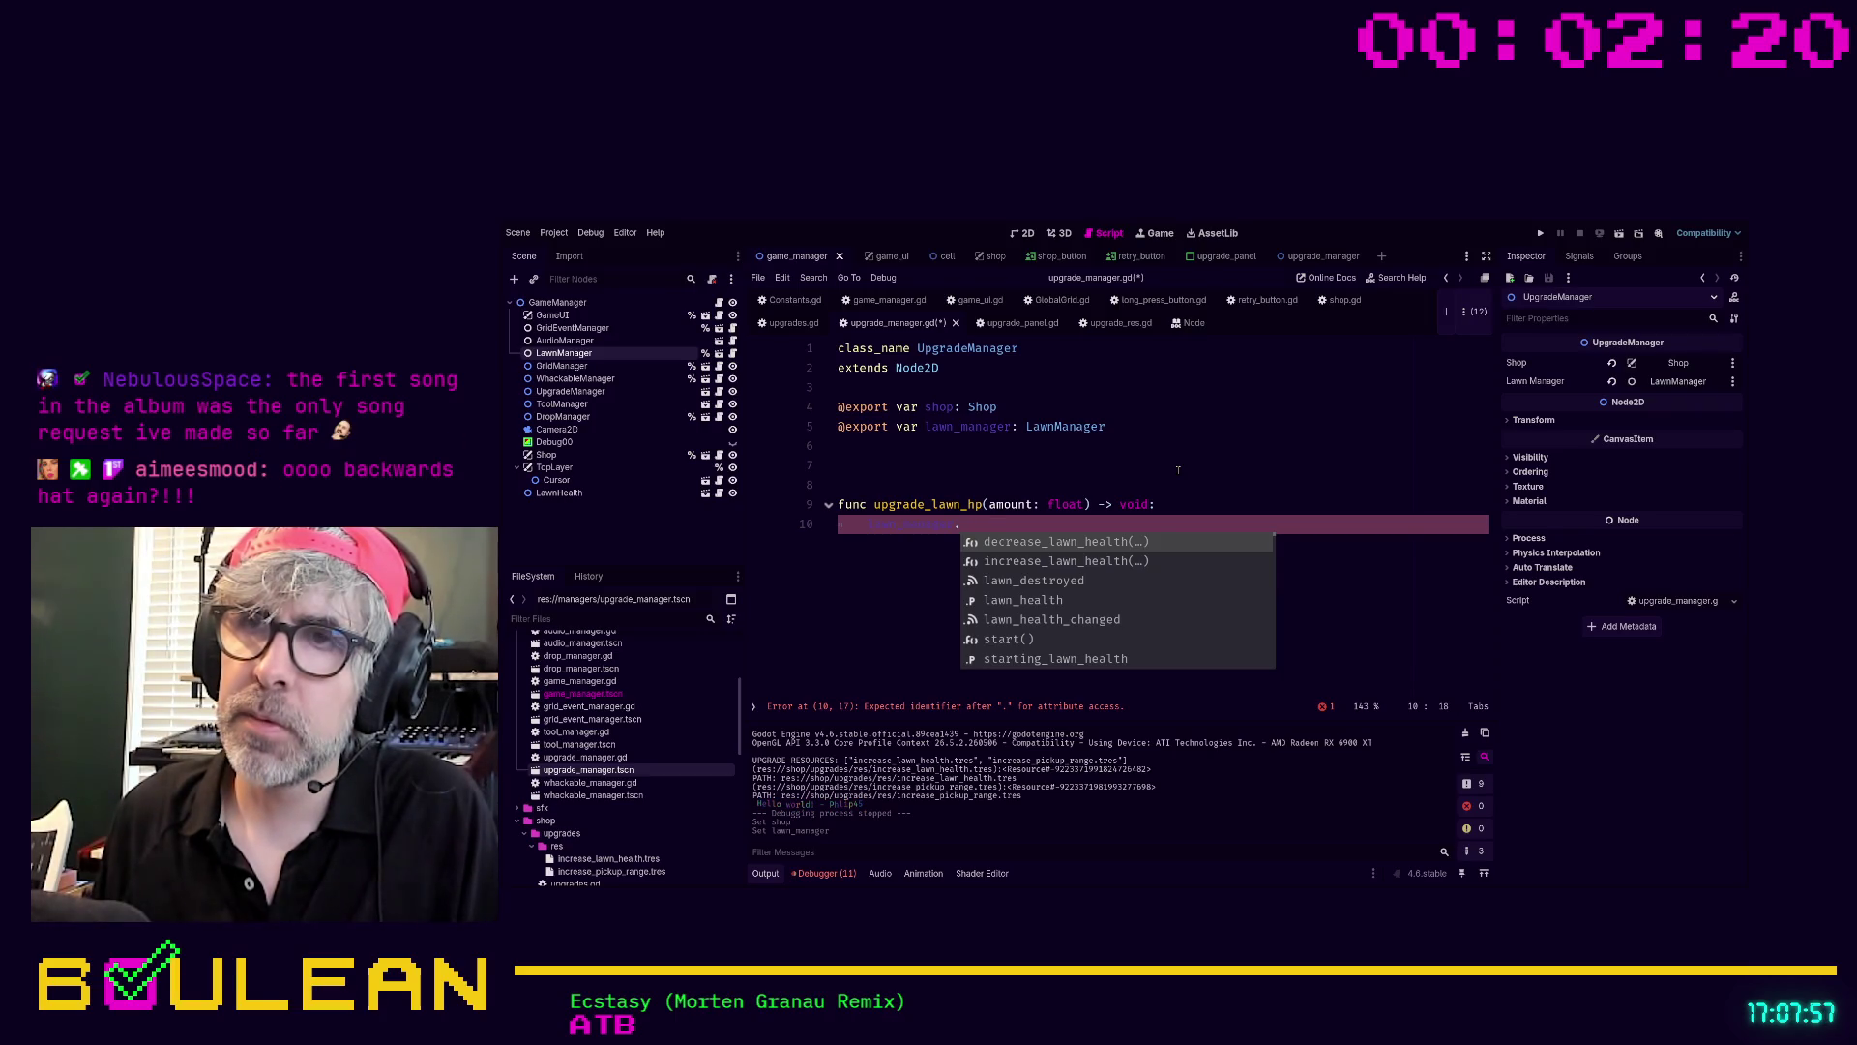
click(1033, 560)
key(Right)
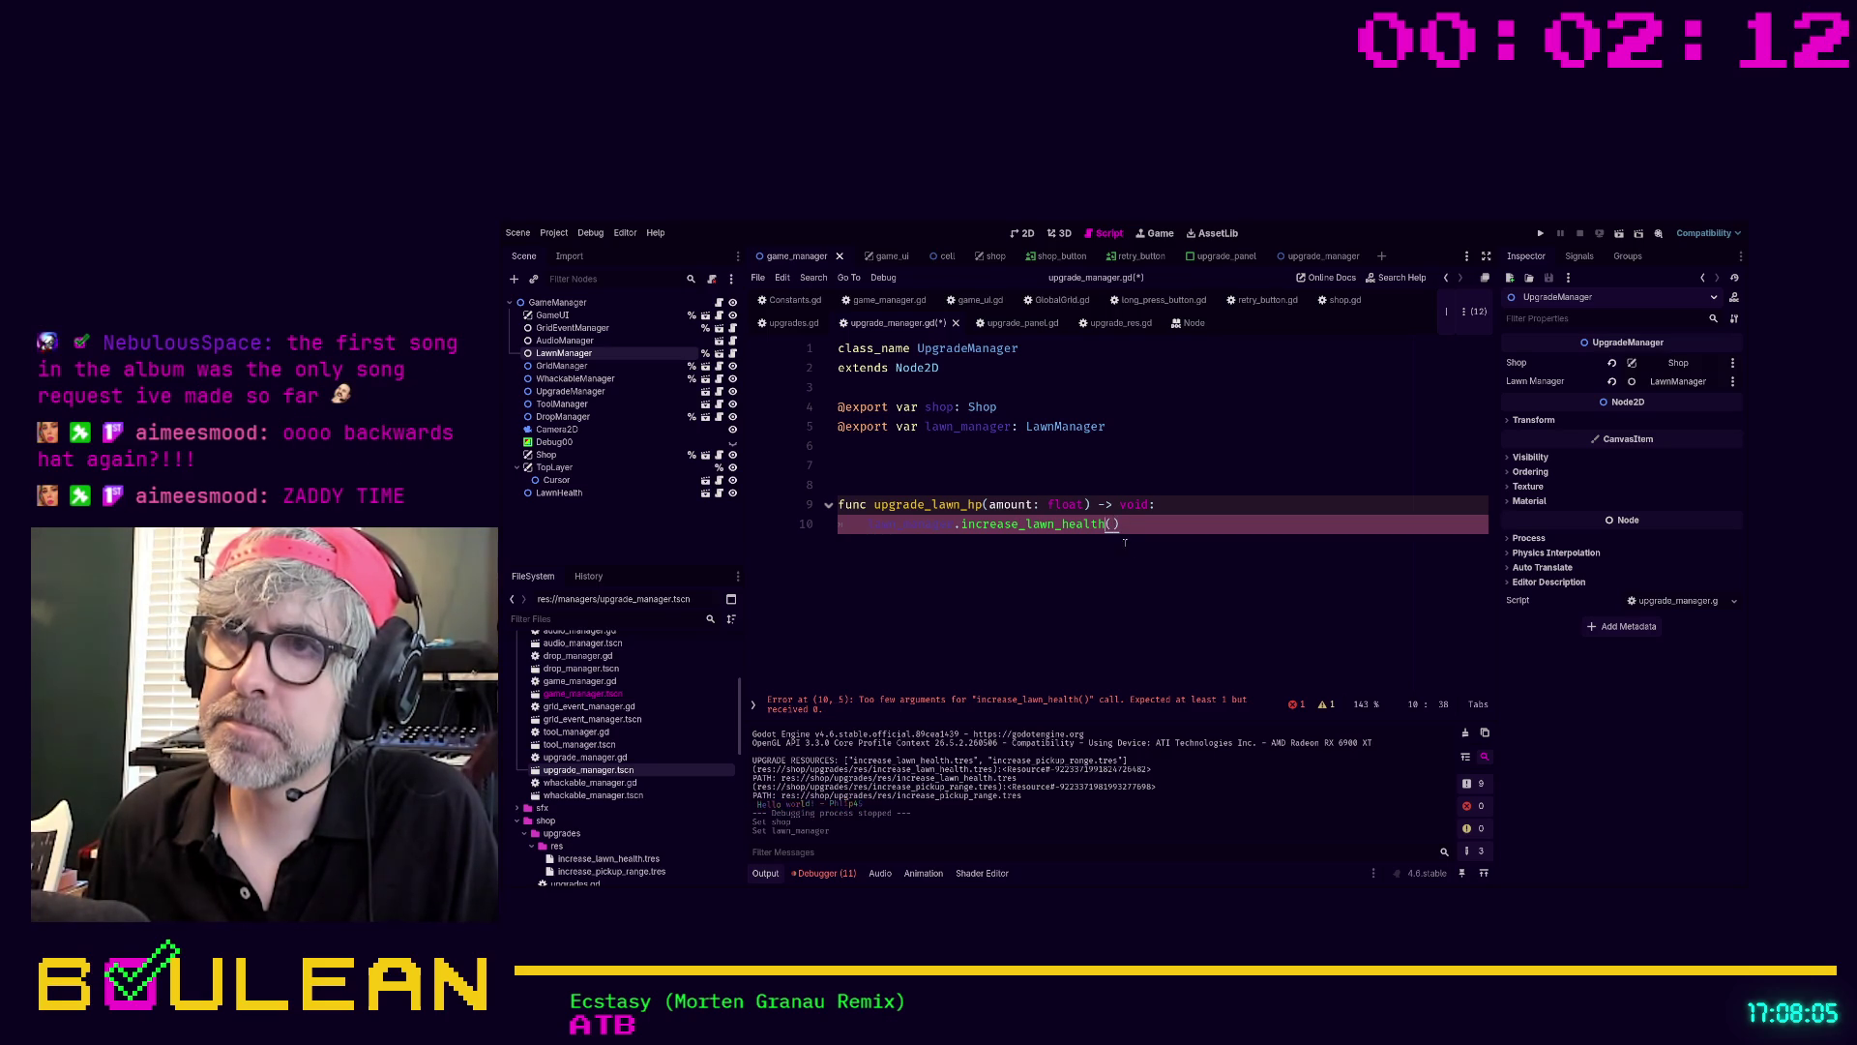
text(amount: fl)
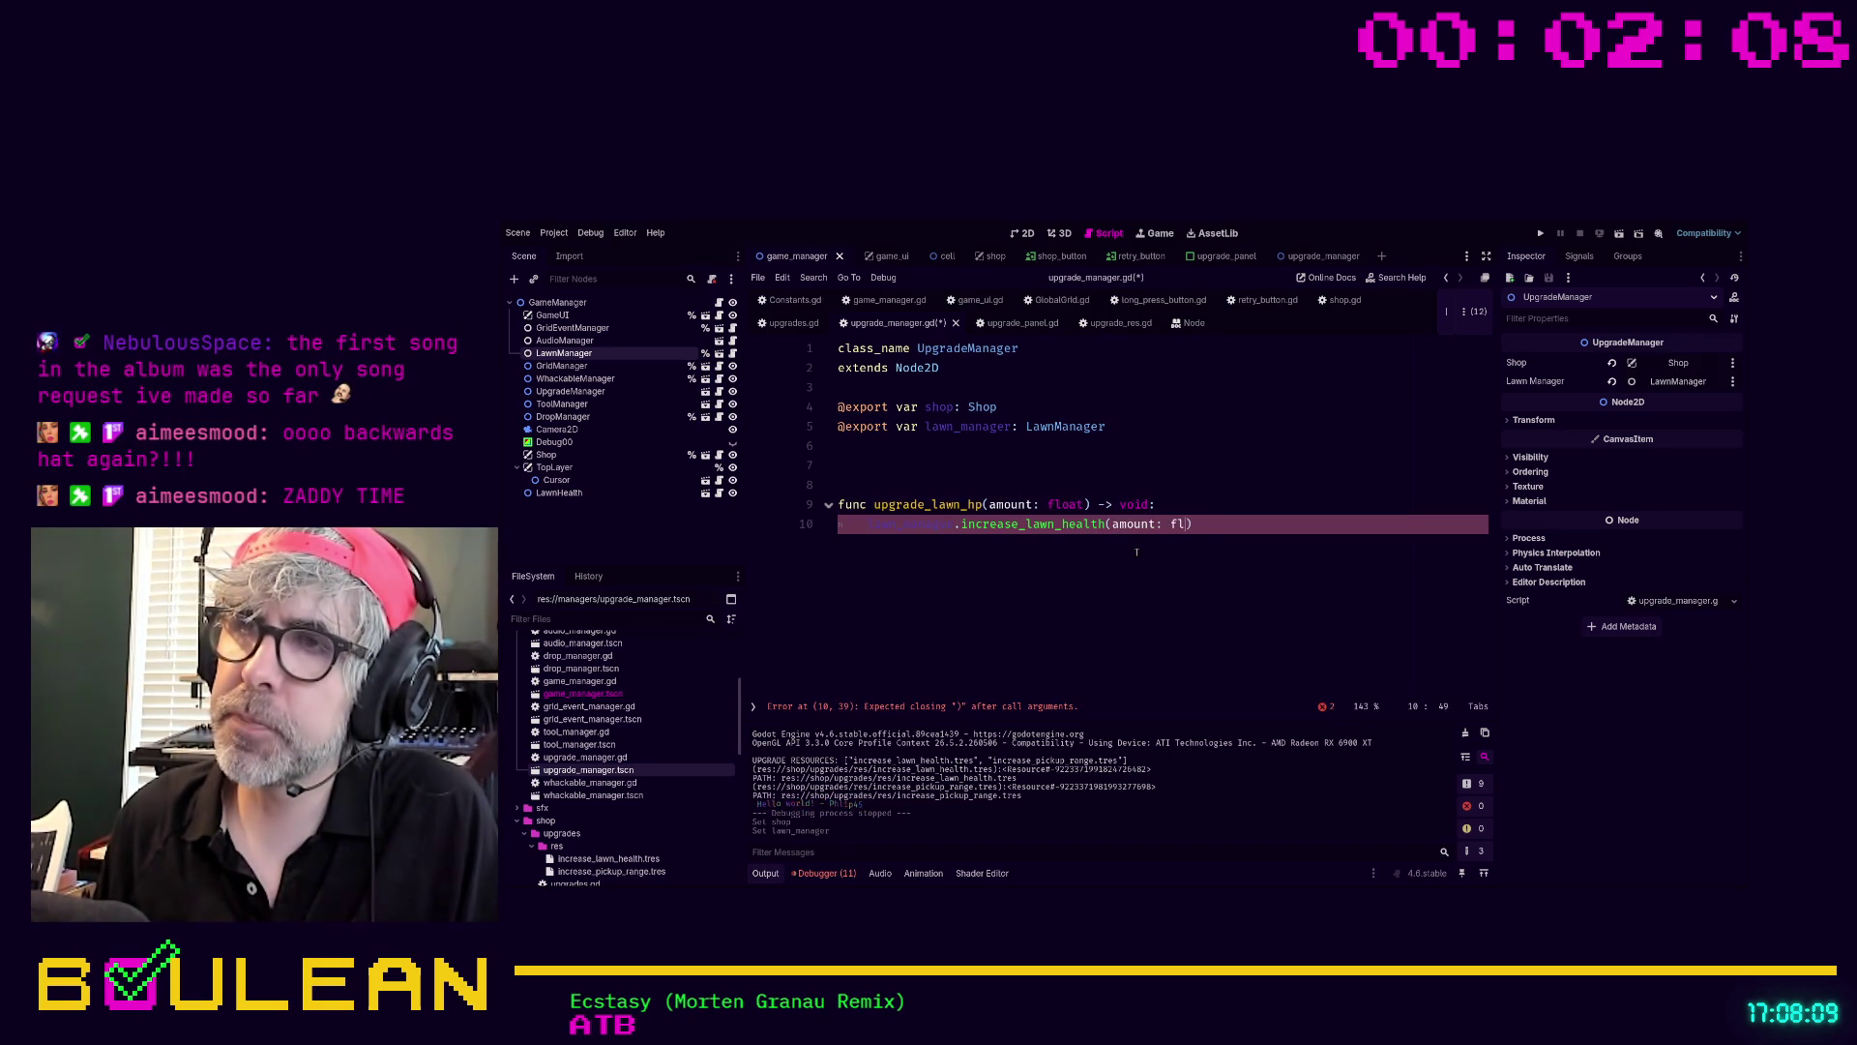
text(oat)
key(BackSpace)
key(BackSpace)
key(BackSpace)
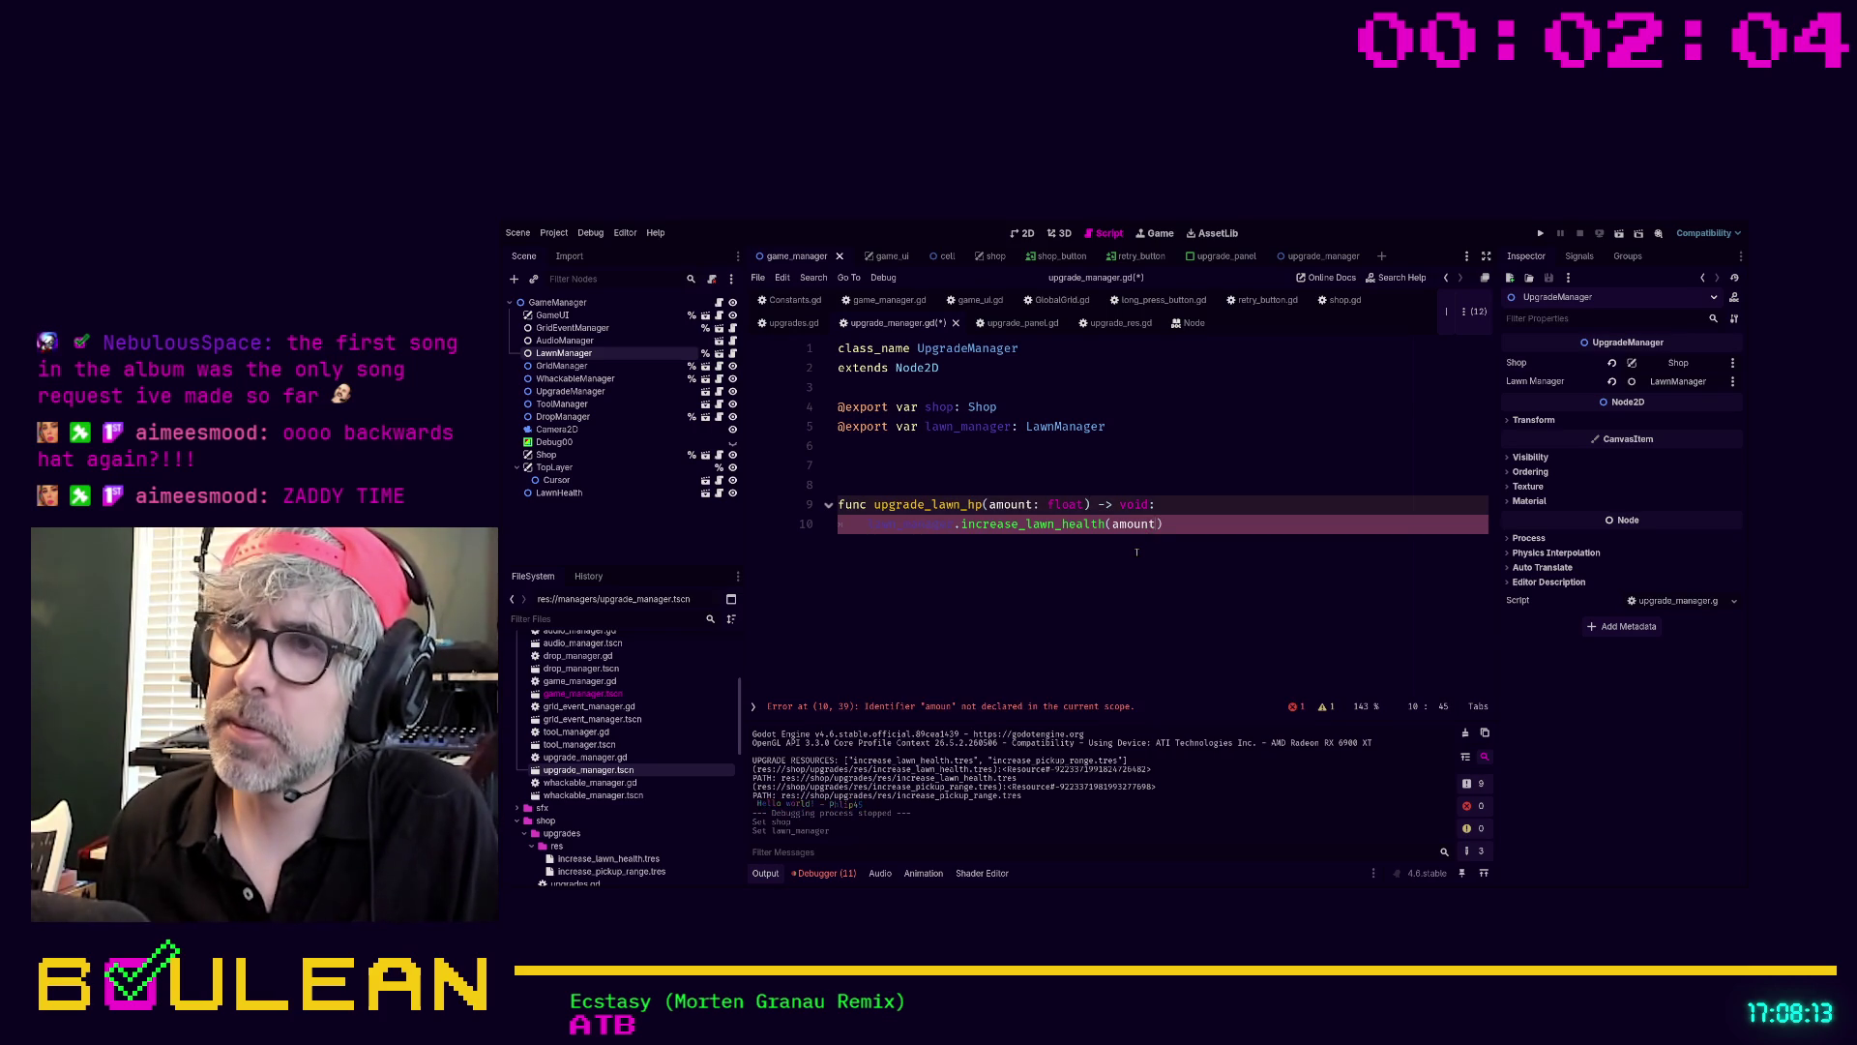
text())
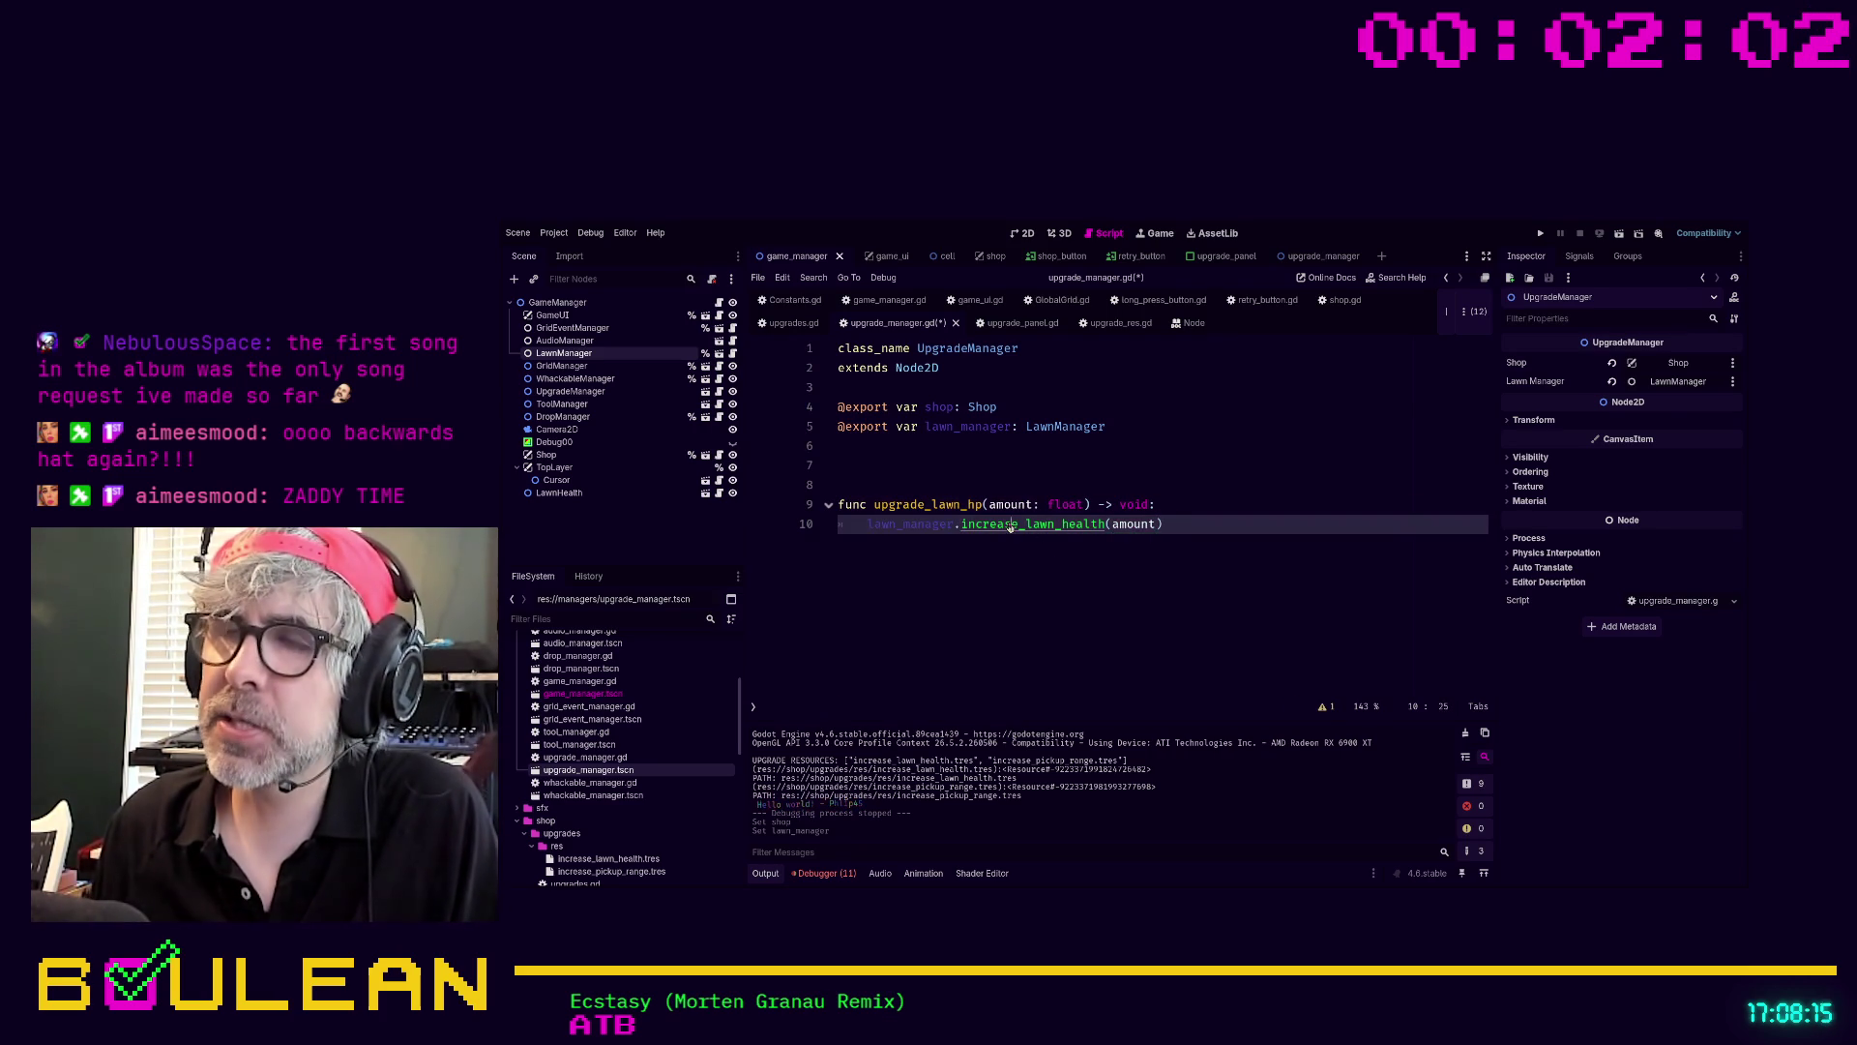
ctrl+click(1010, 526)
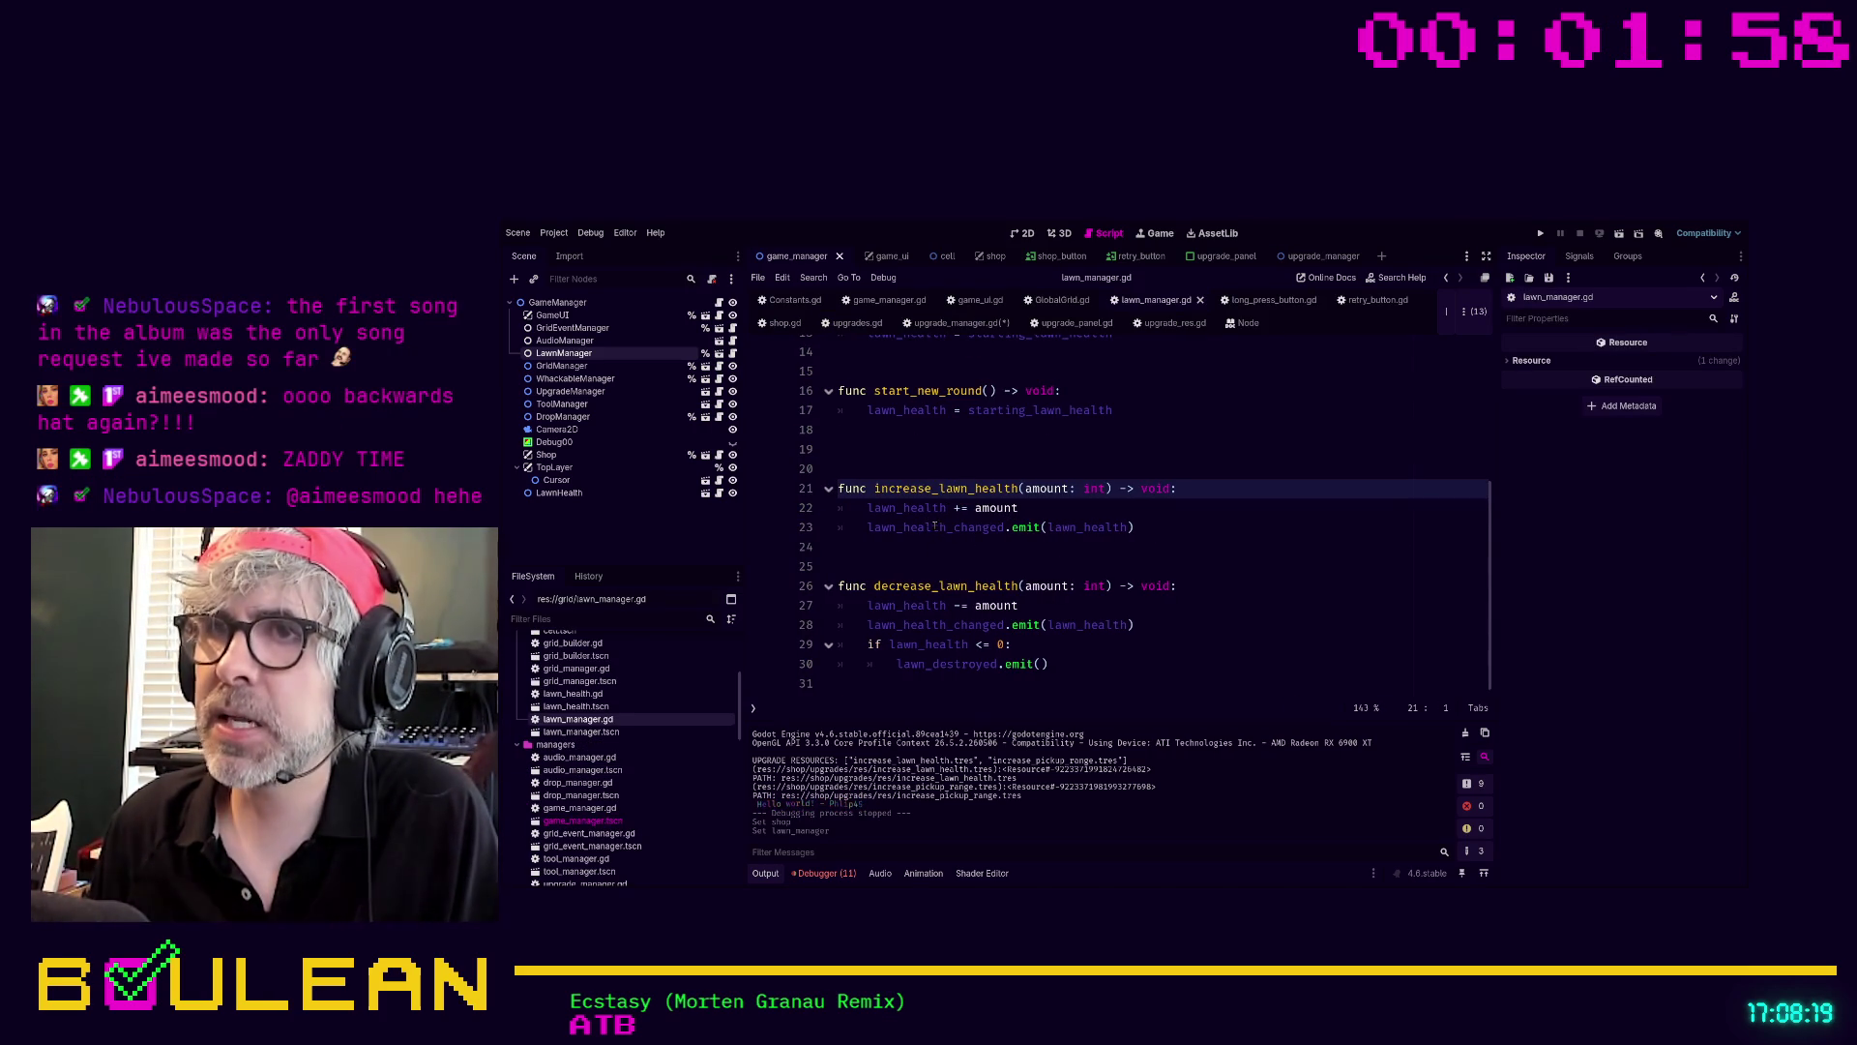
scroll(948, 493, up, 5)
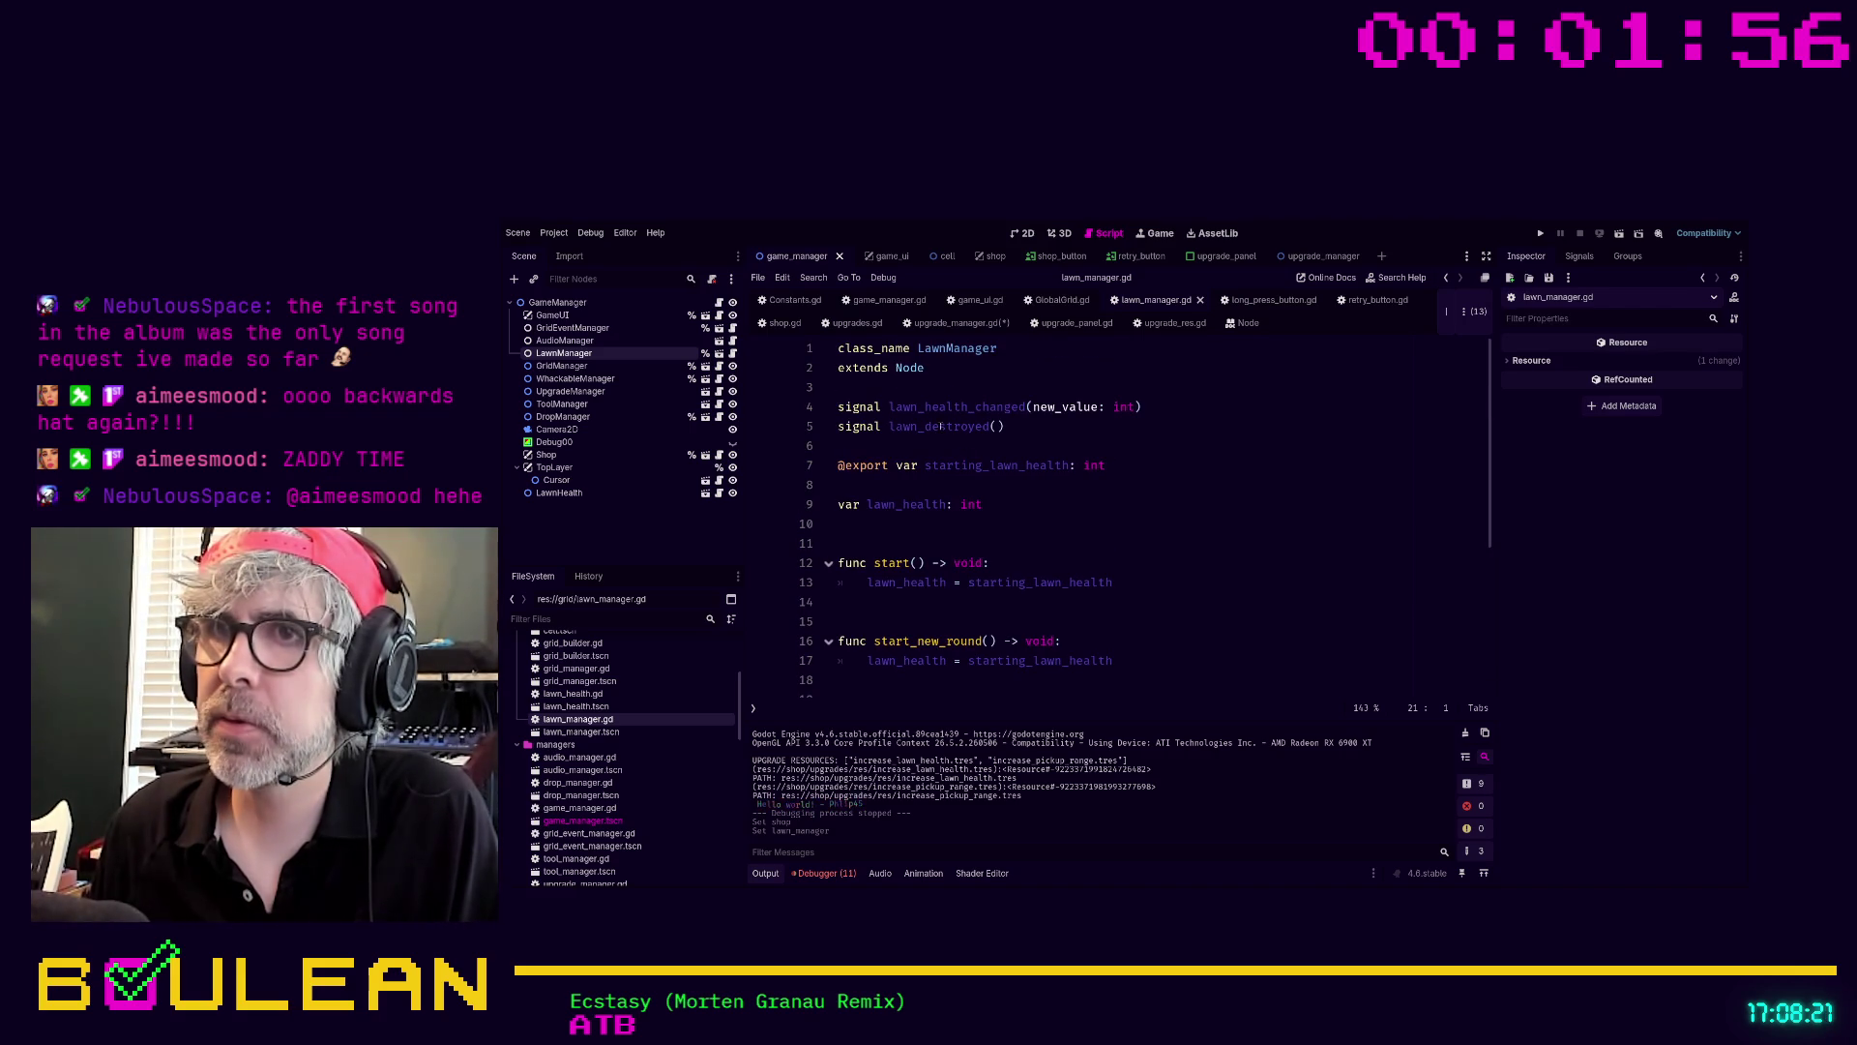
scroll(943, 464, down, 3)
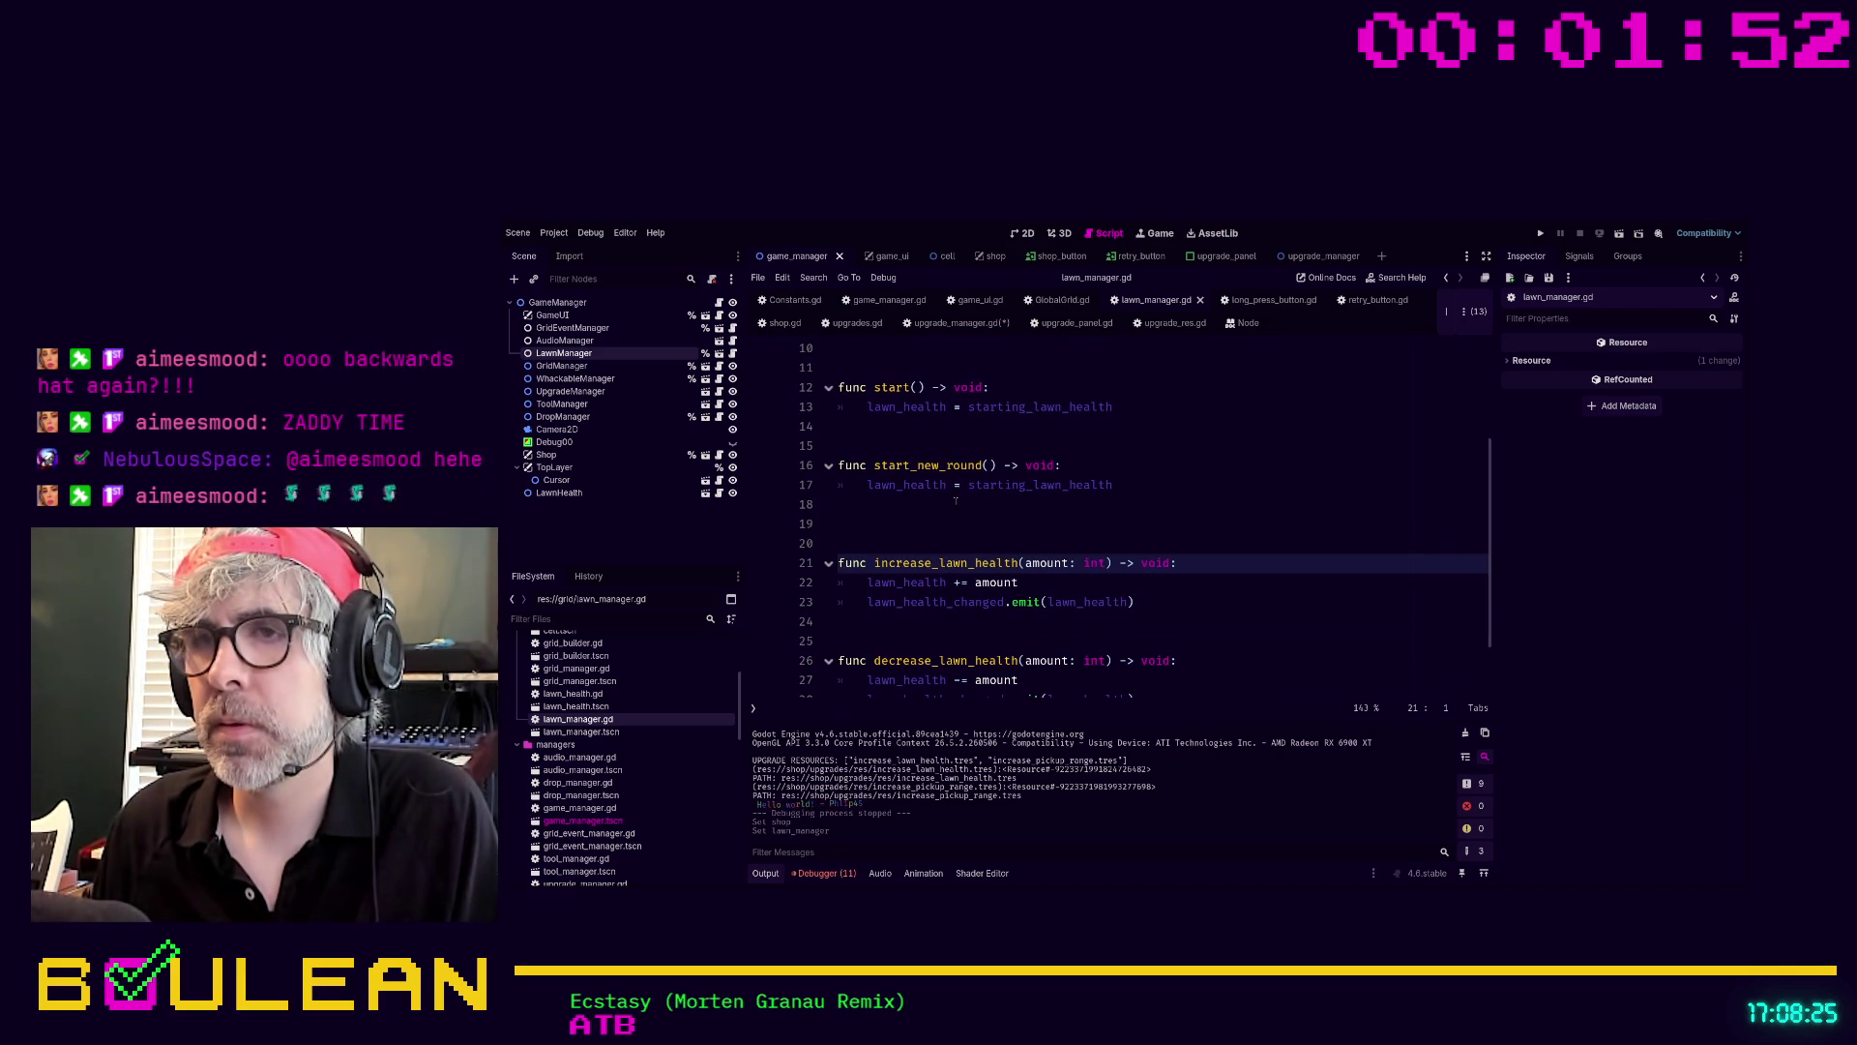
scroll(957, 504, down, 1)
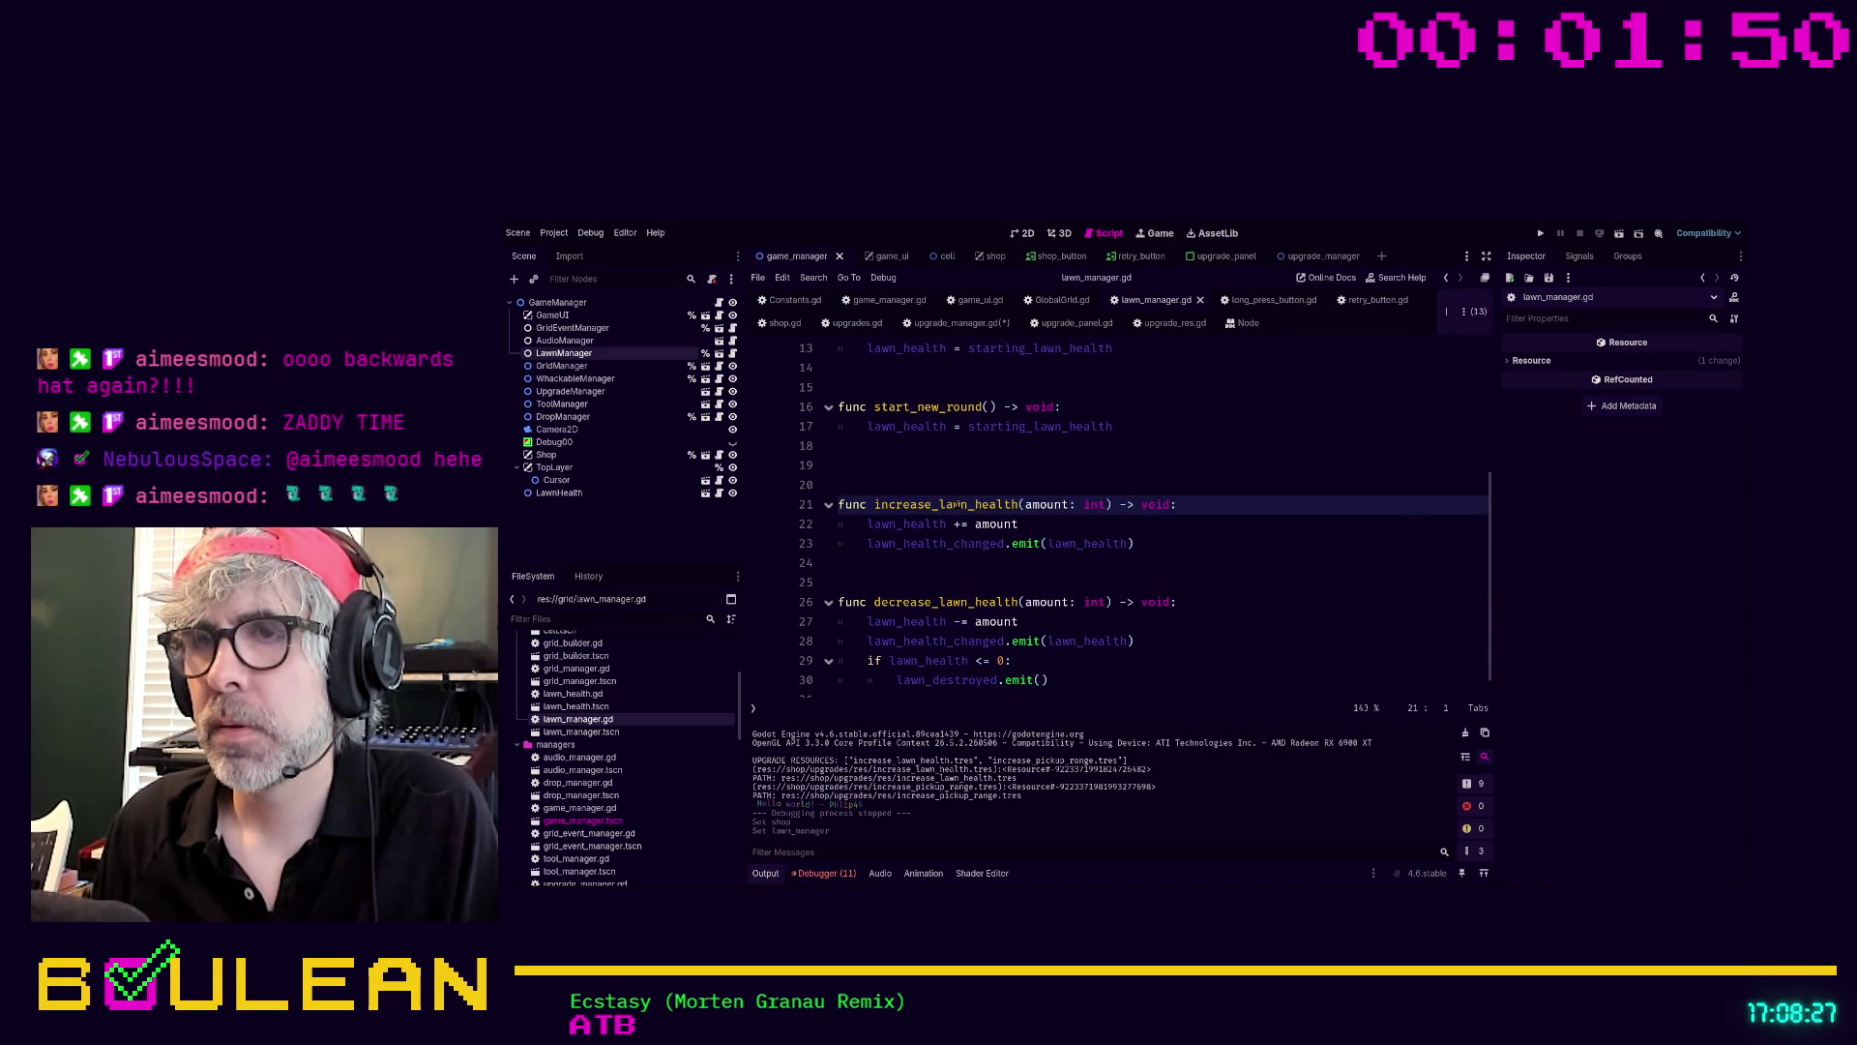
scroll(955, 504, down, 1)
scroll(958, 504, up, 5)
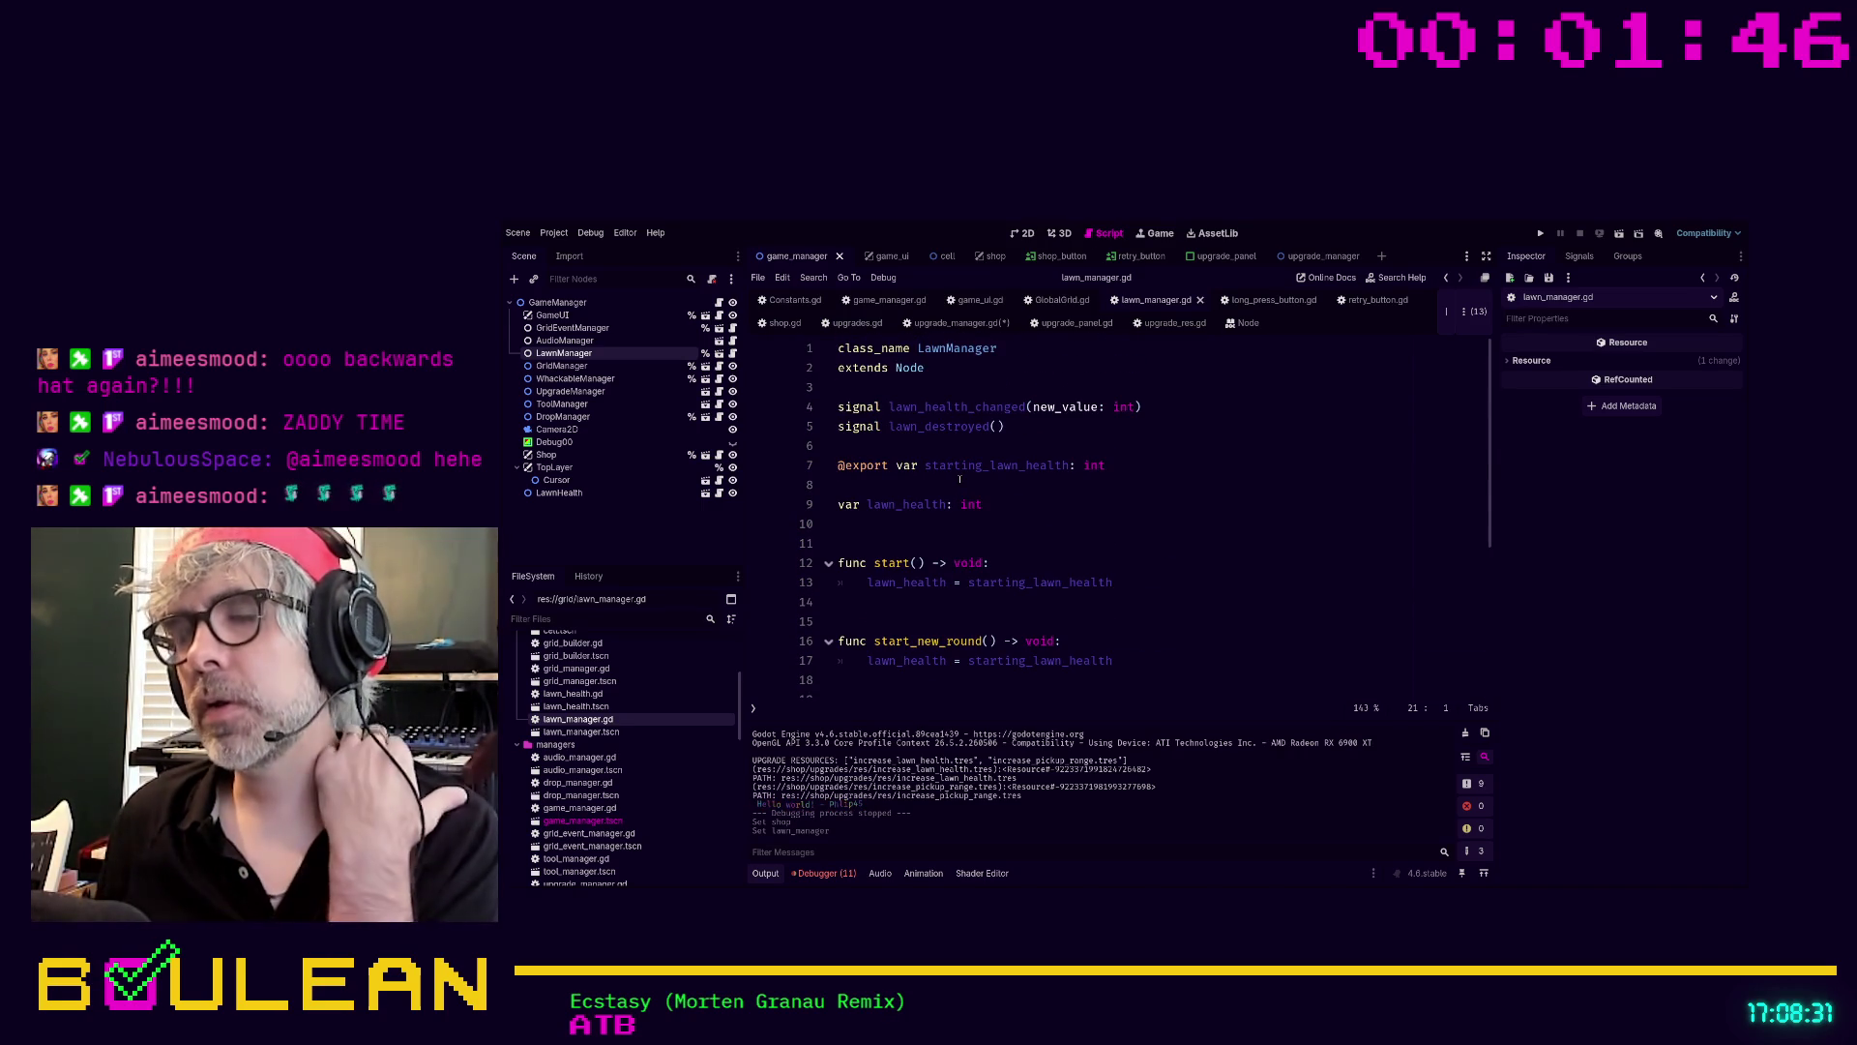
click(857, 523)
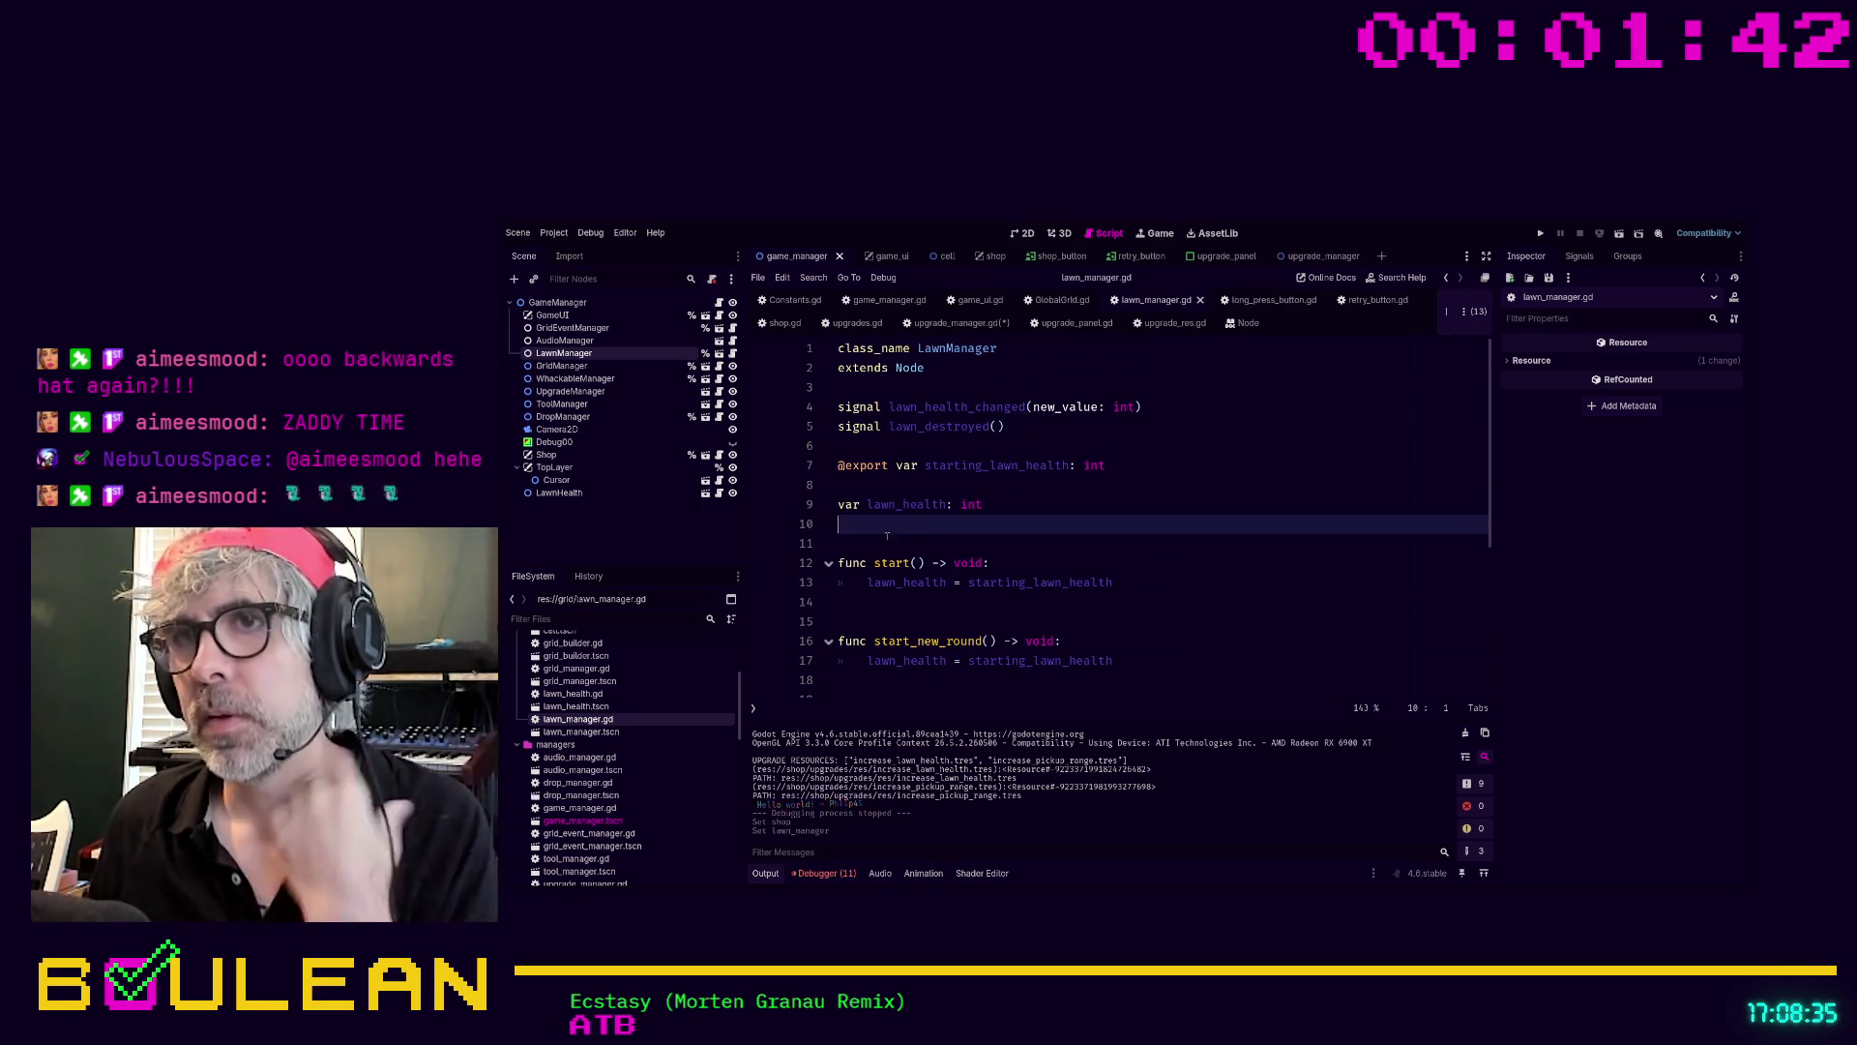
Step: Declare 'var max_lawn_health: int' below lawn_health in lawn_manager.gd
text(var m)
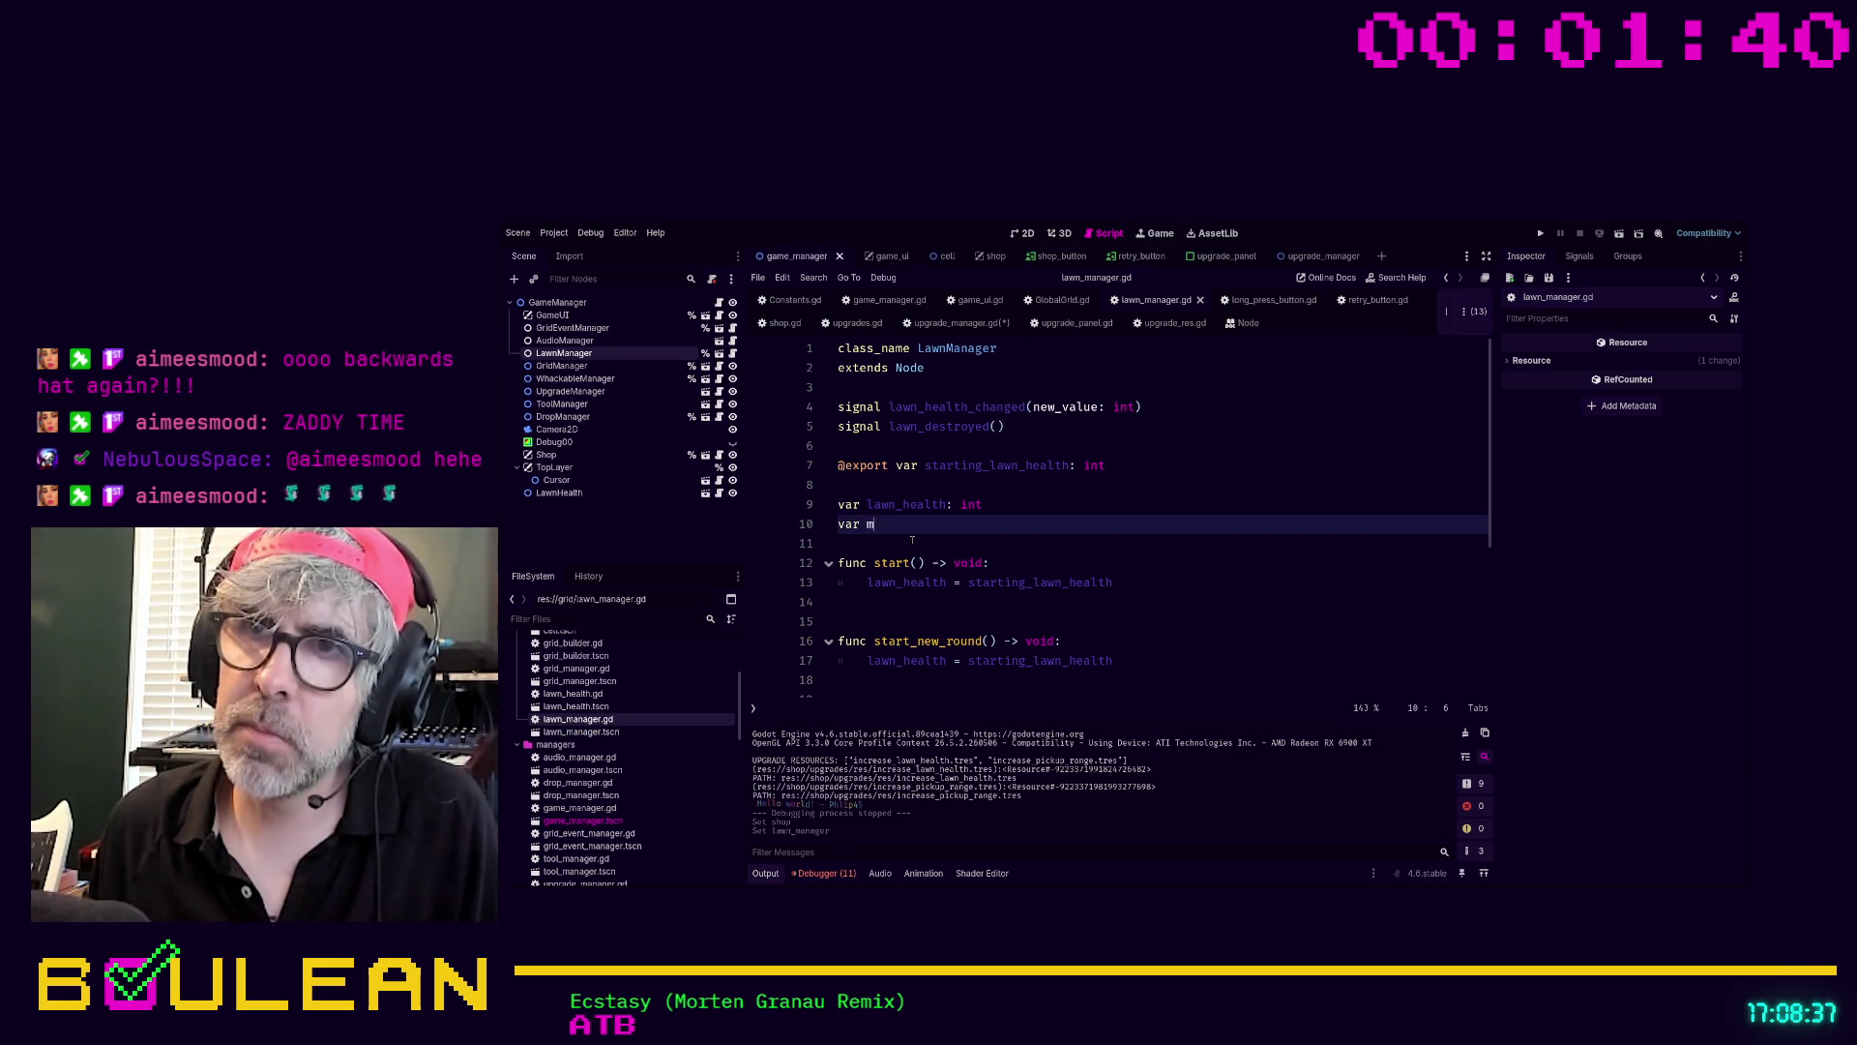
text(ax_lawn_h)
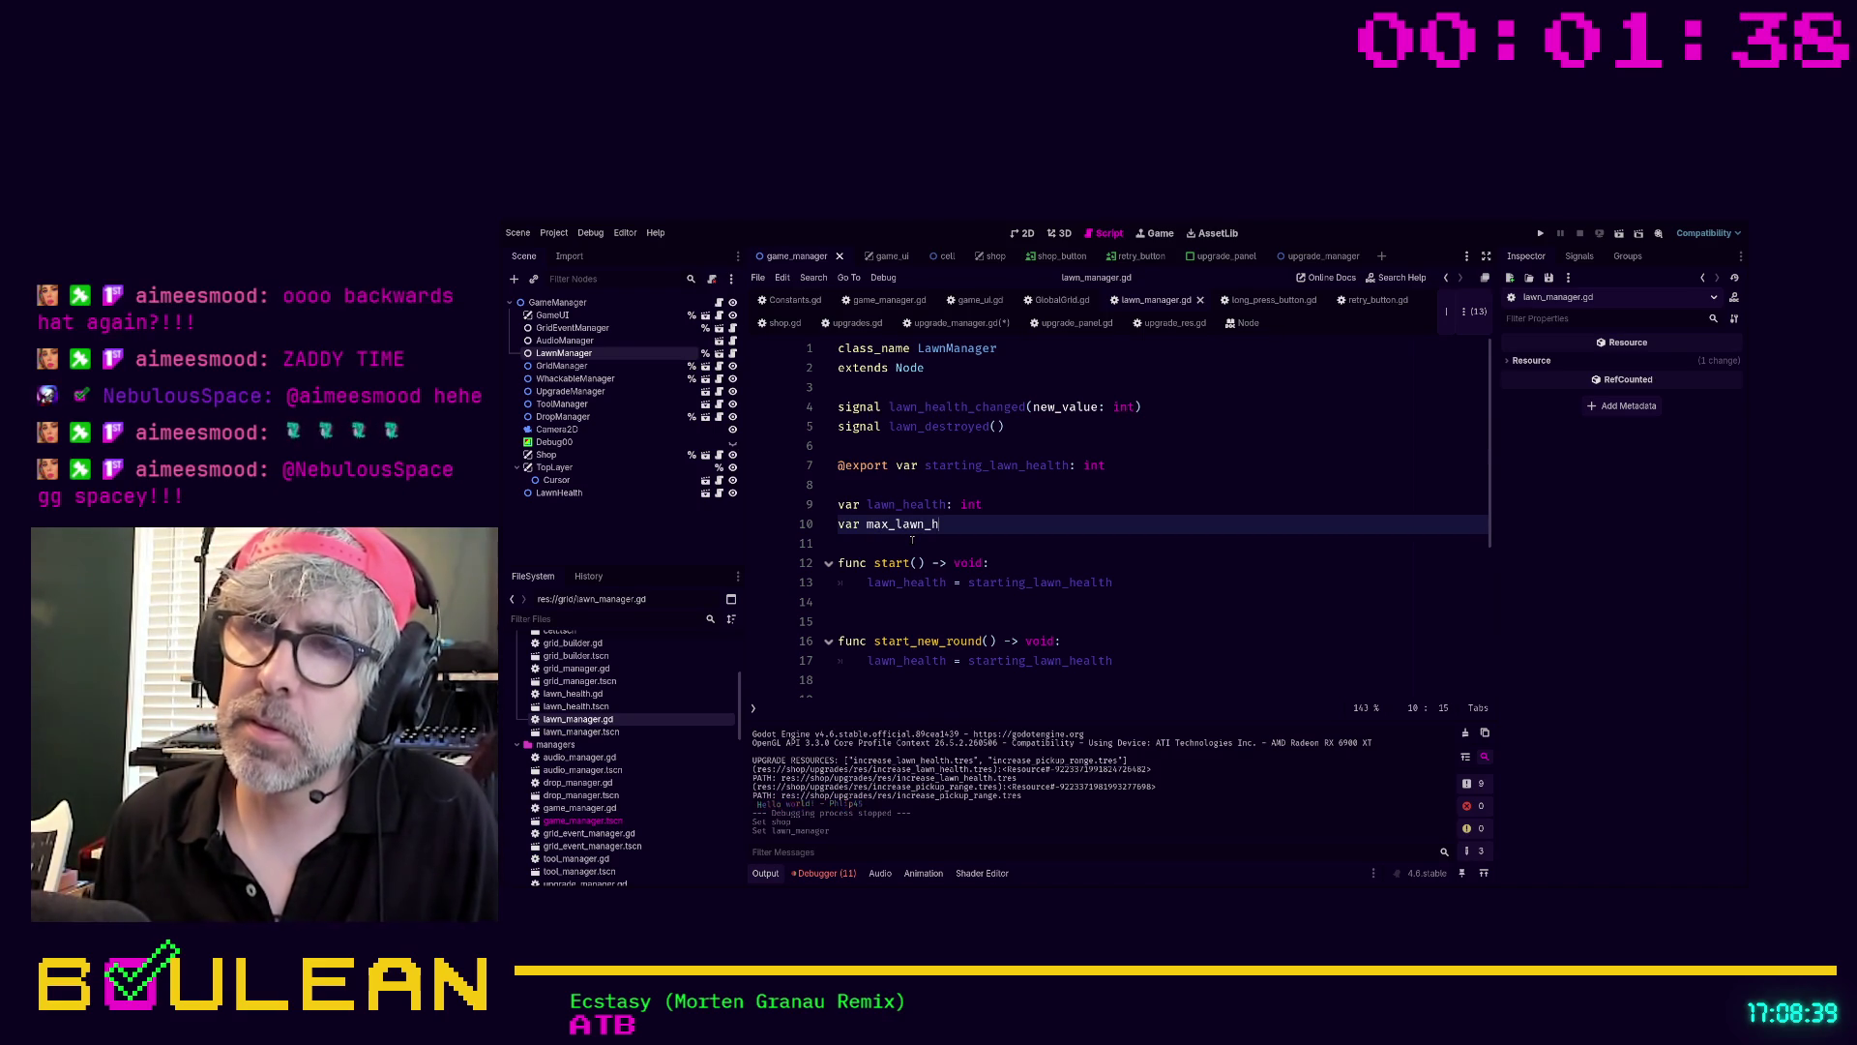
text(ealth: int)
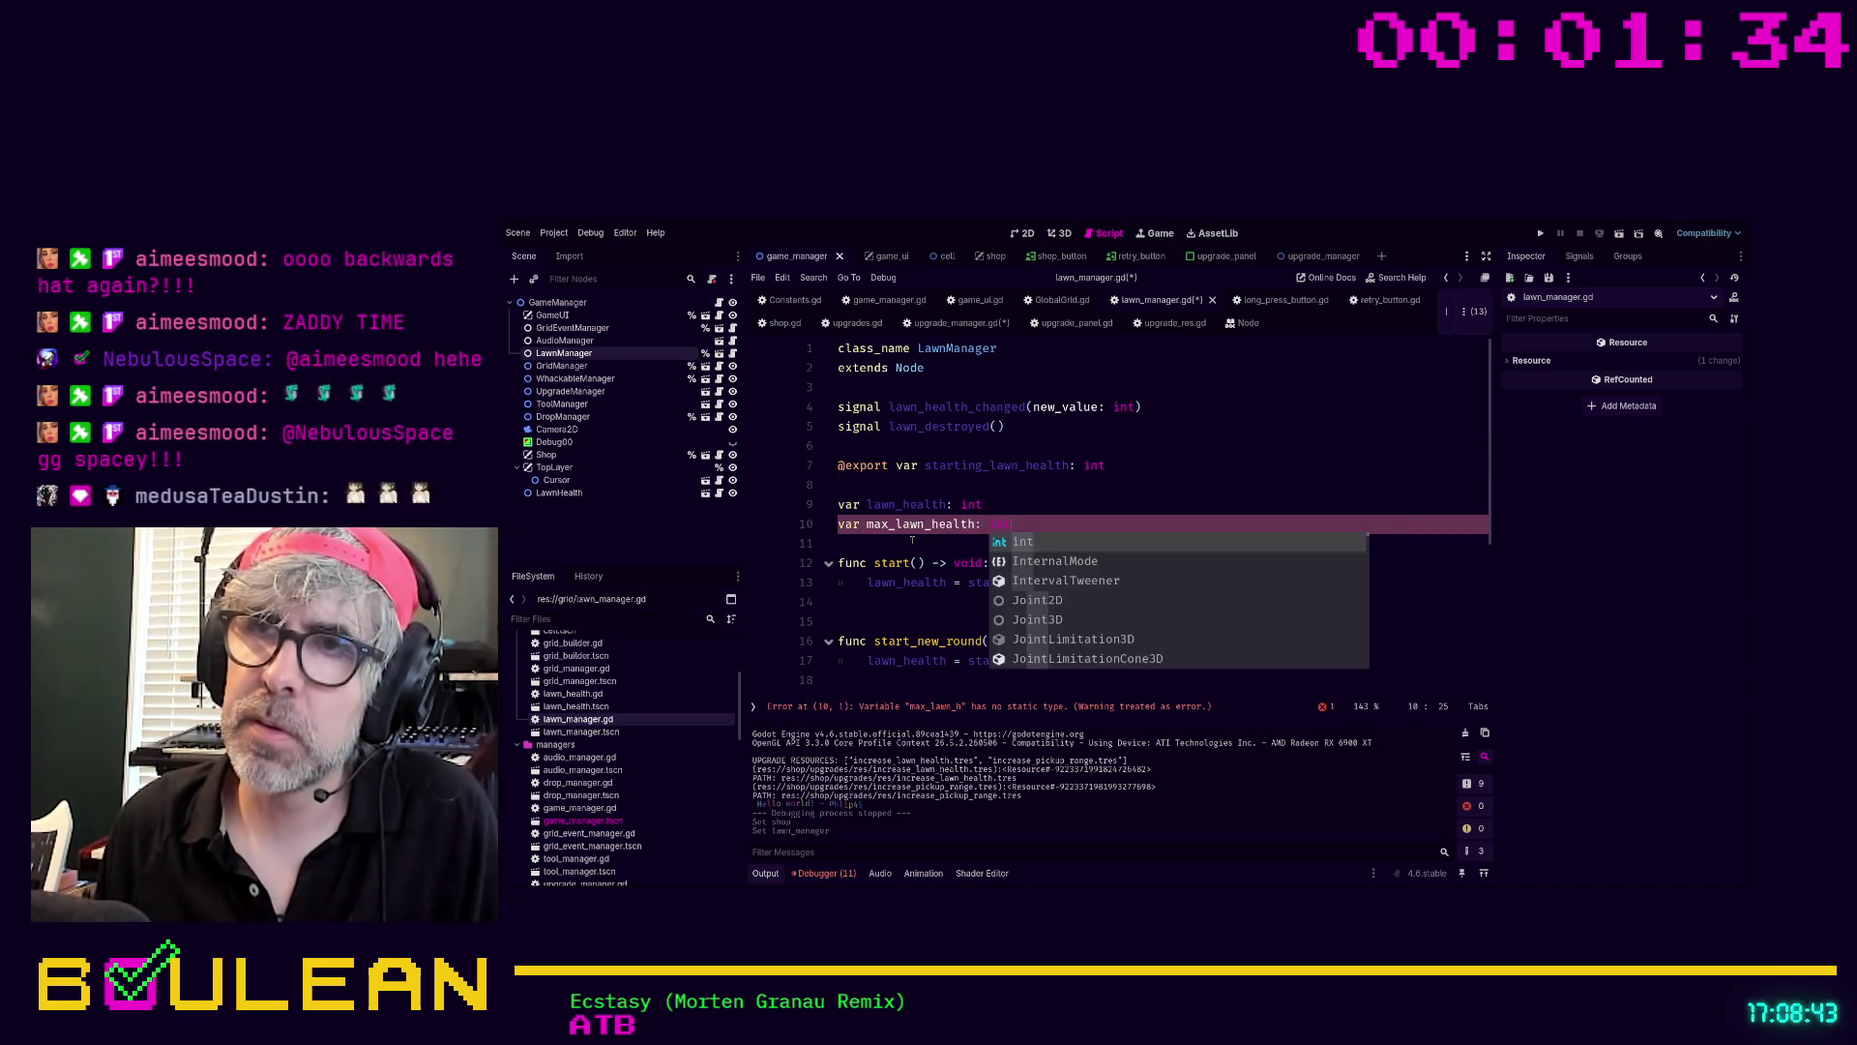
key(Escape)
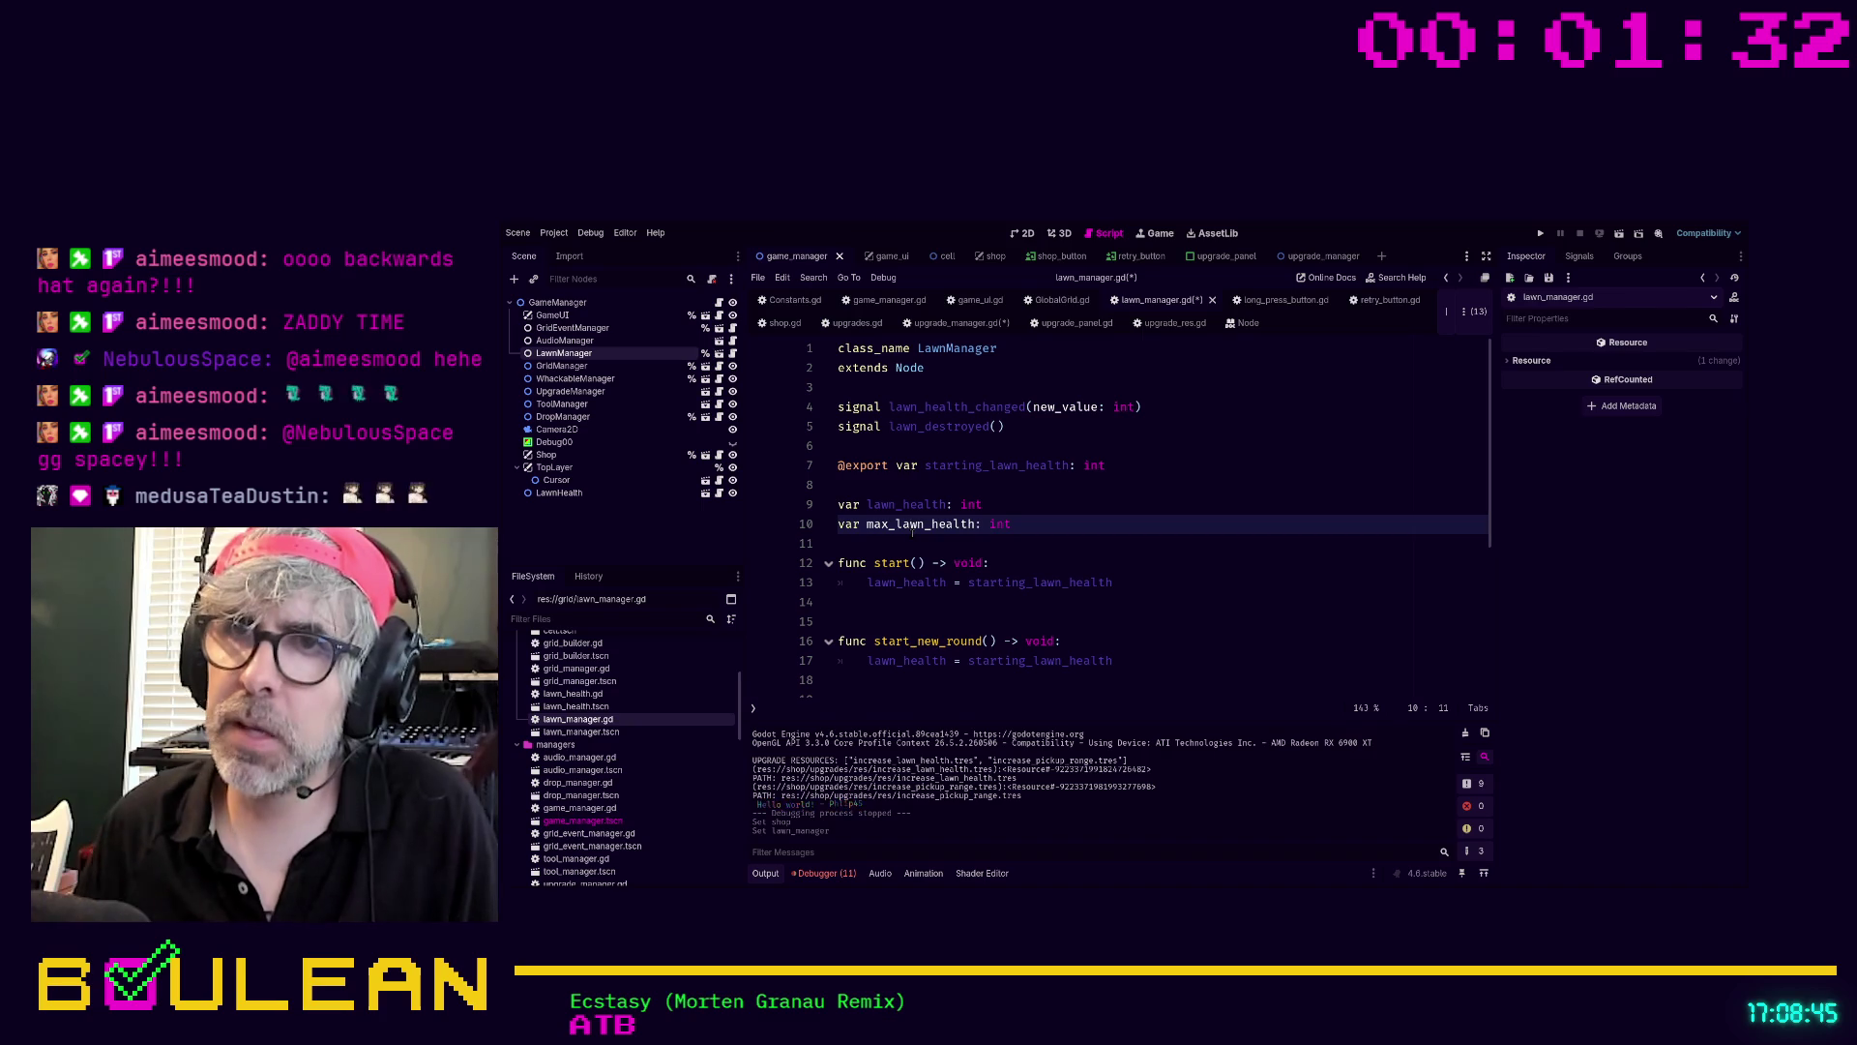
key(Down)
key(Return)
Step: Insert blank lines after increase_lawn_health's body for a new function
scroll(913, 531, down, 4)
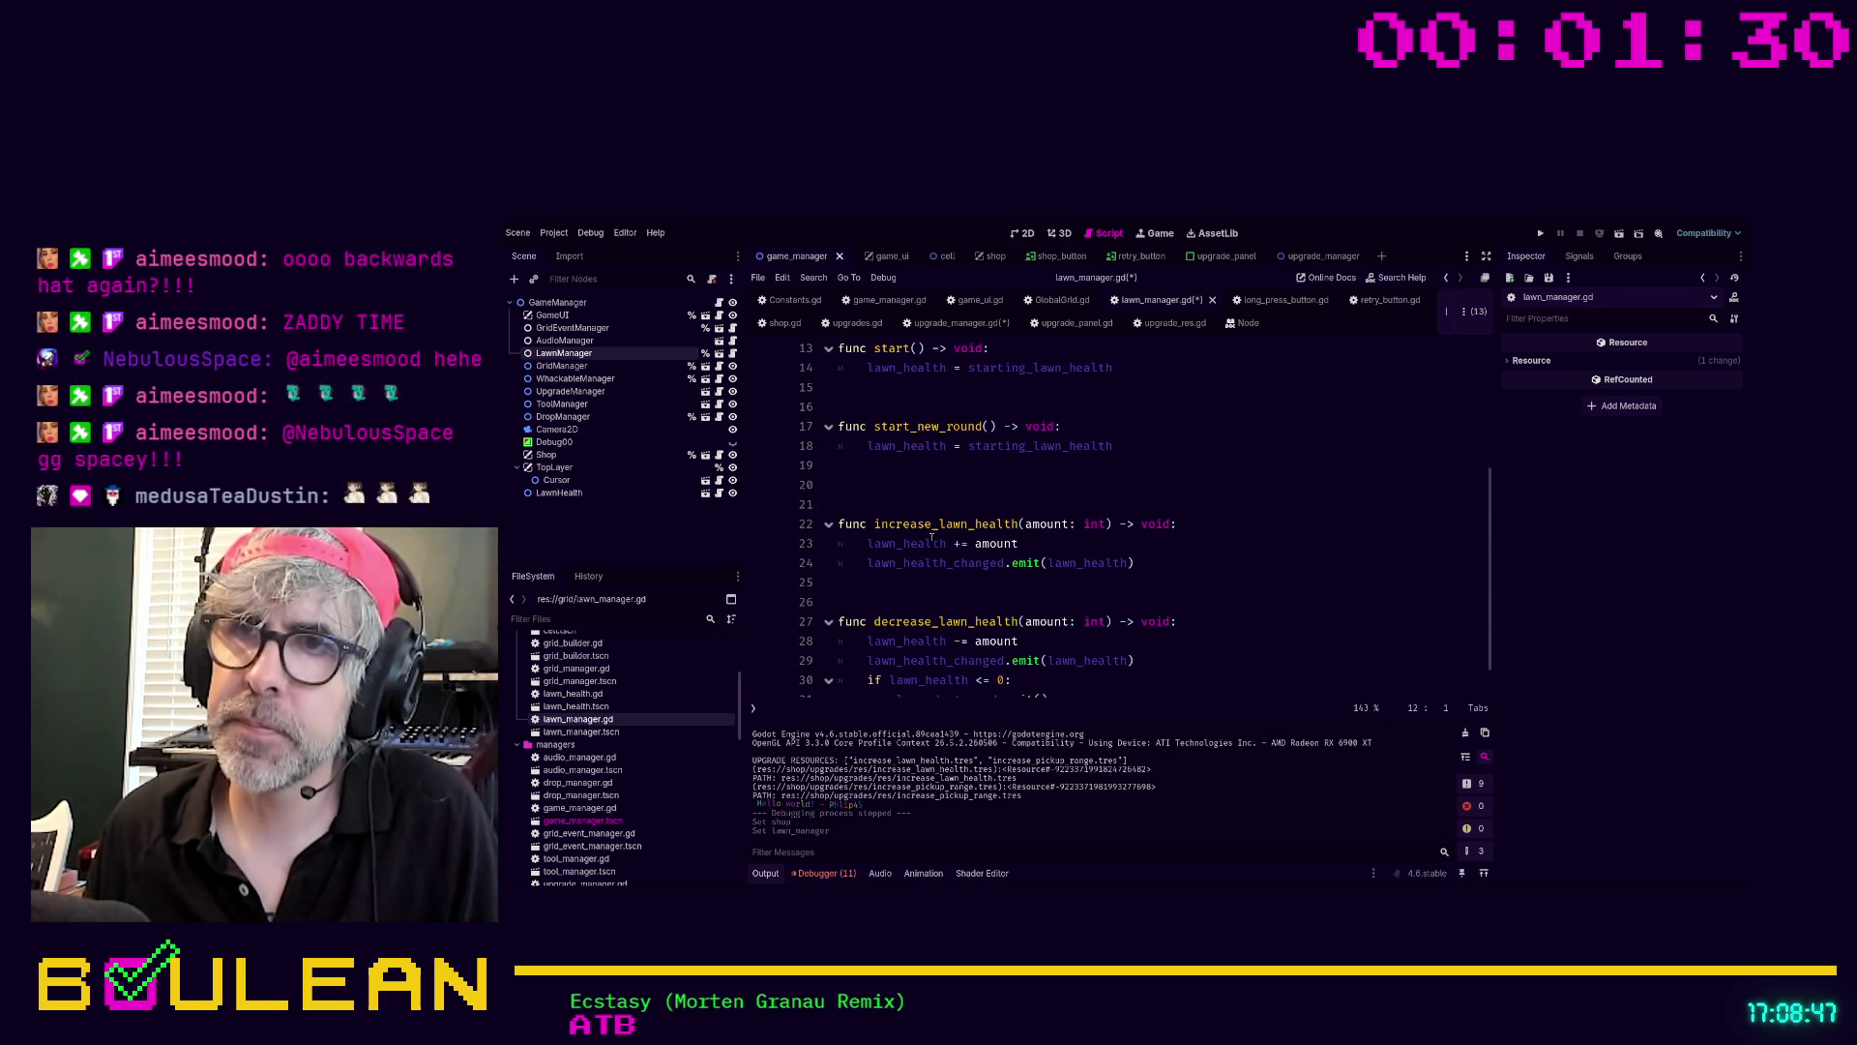
click(972, 581)
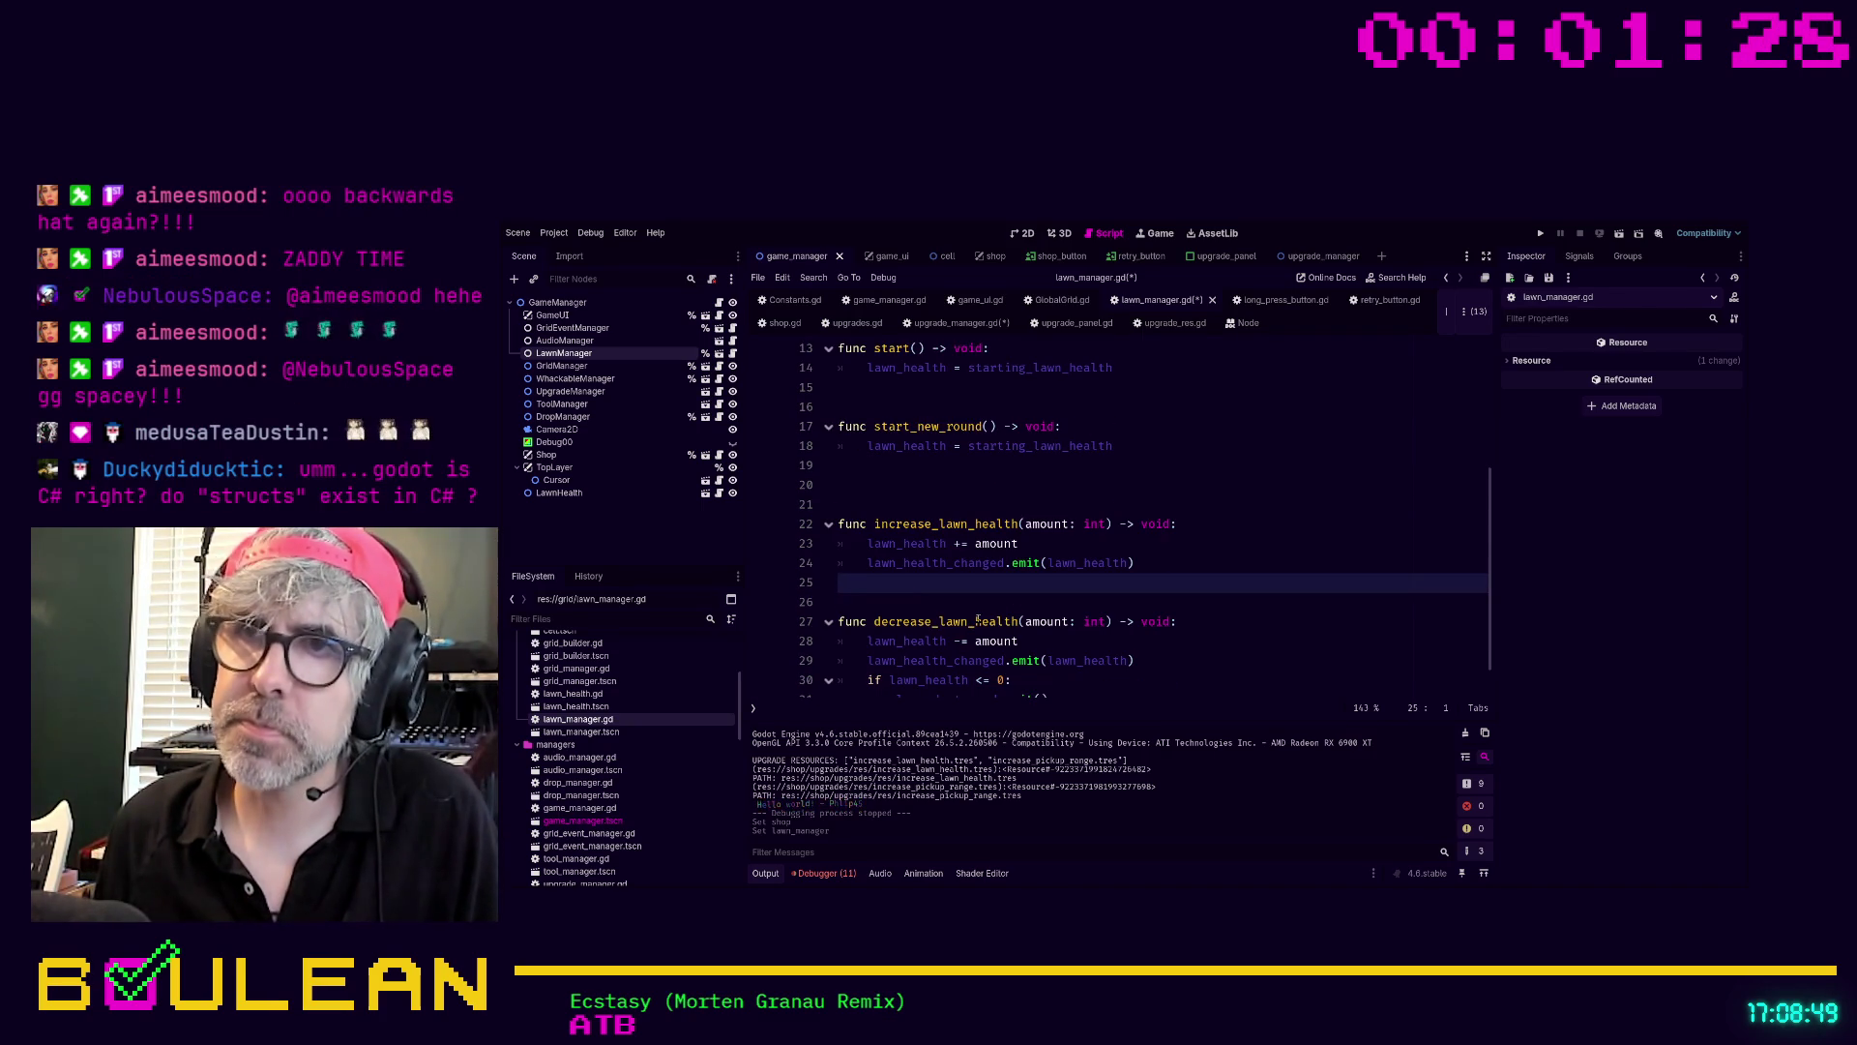
key(Return)
key(Return)
key(Return)
key(Up)
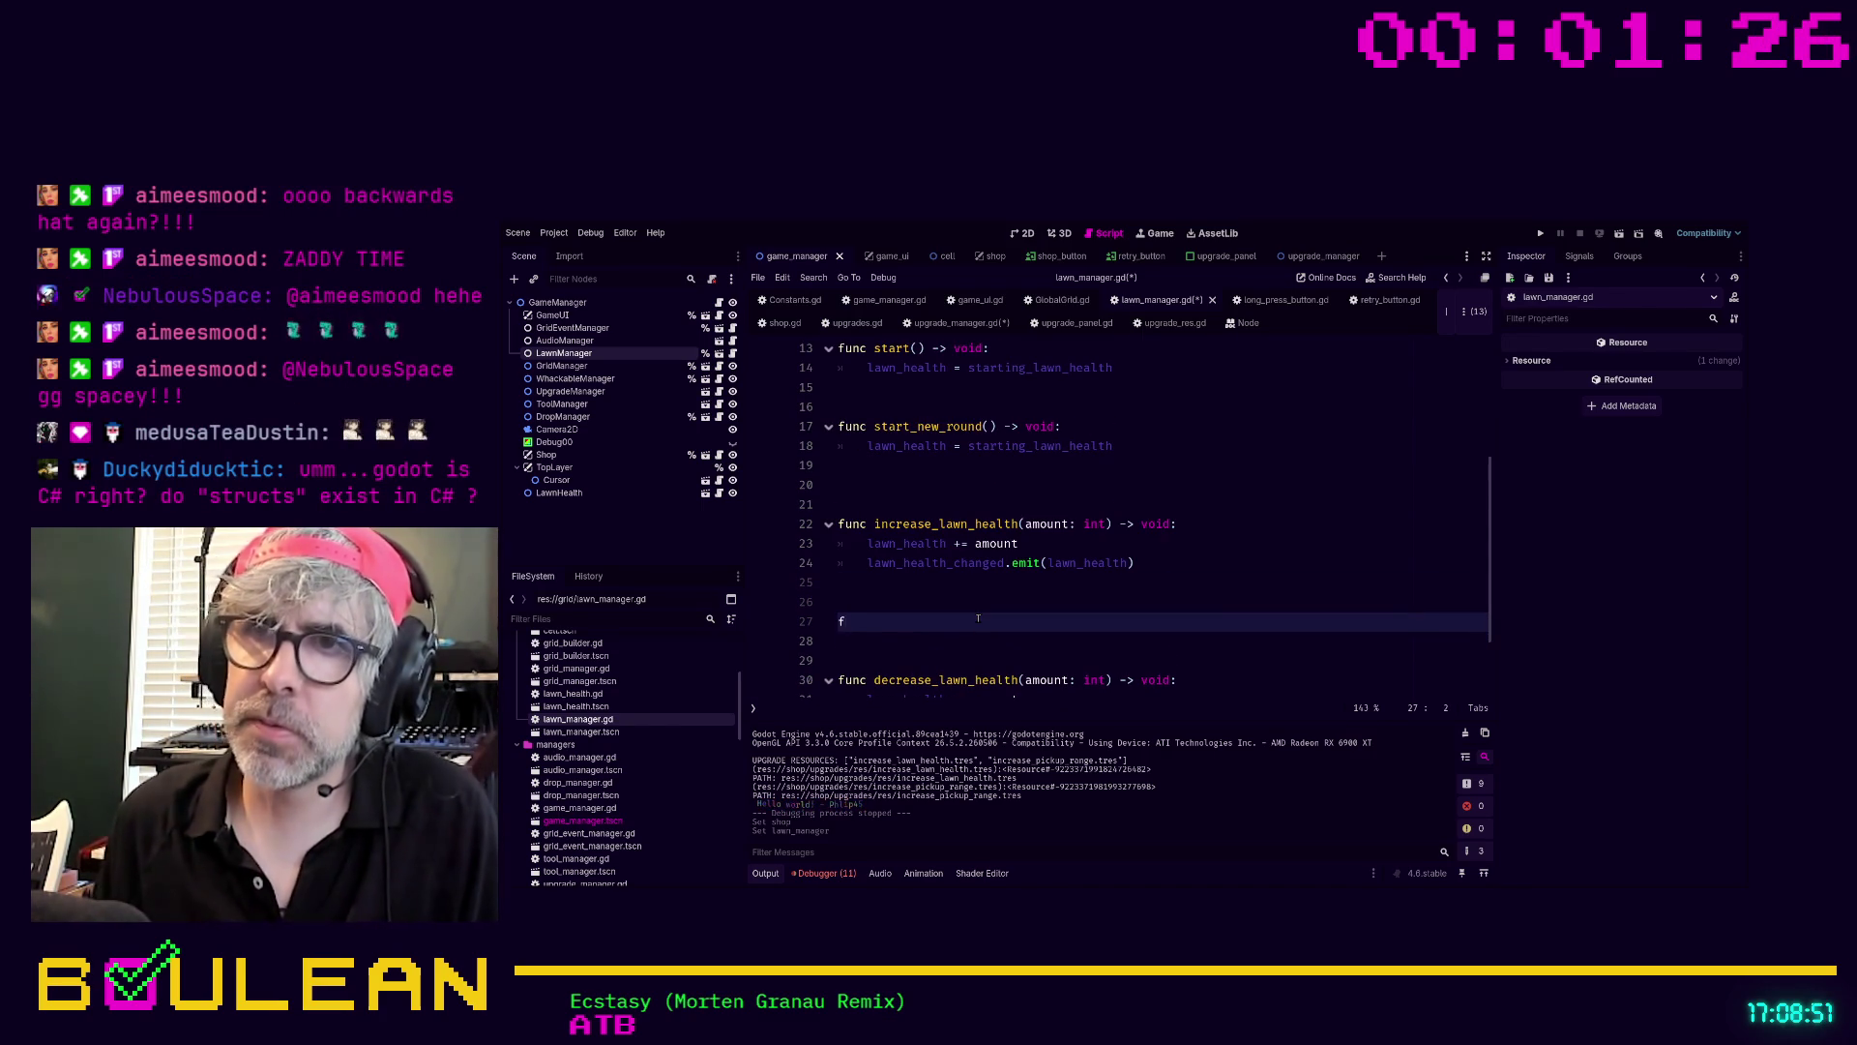
Step: Type the 'func increase_lawn_max_health' header on line 27, then return to the max_lawn_health declaration
text(func increase_)
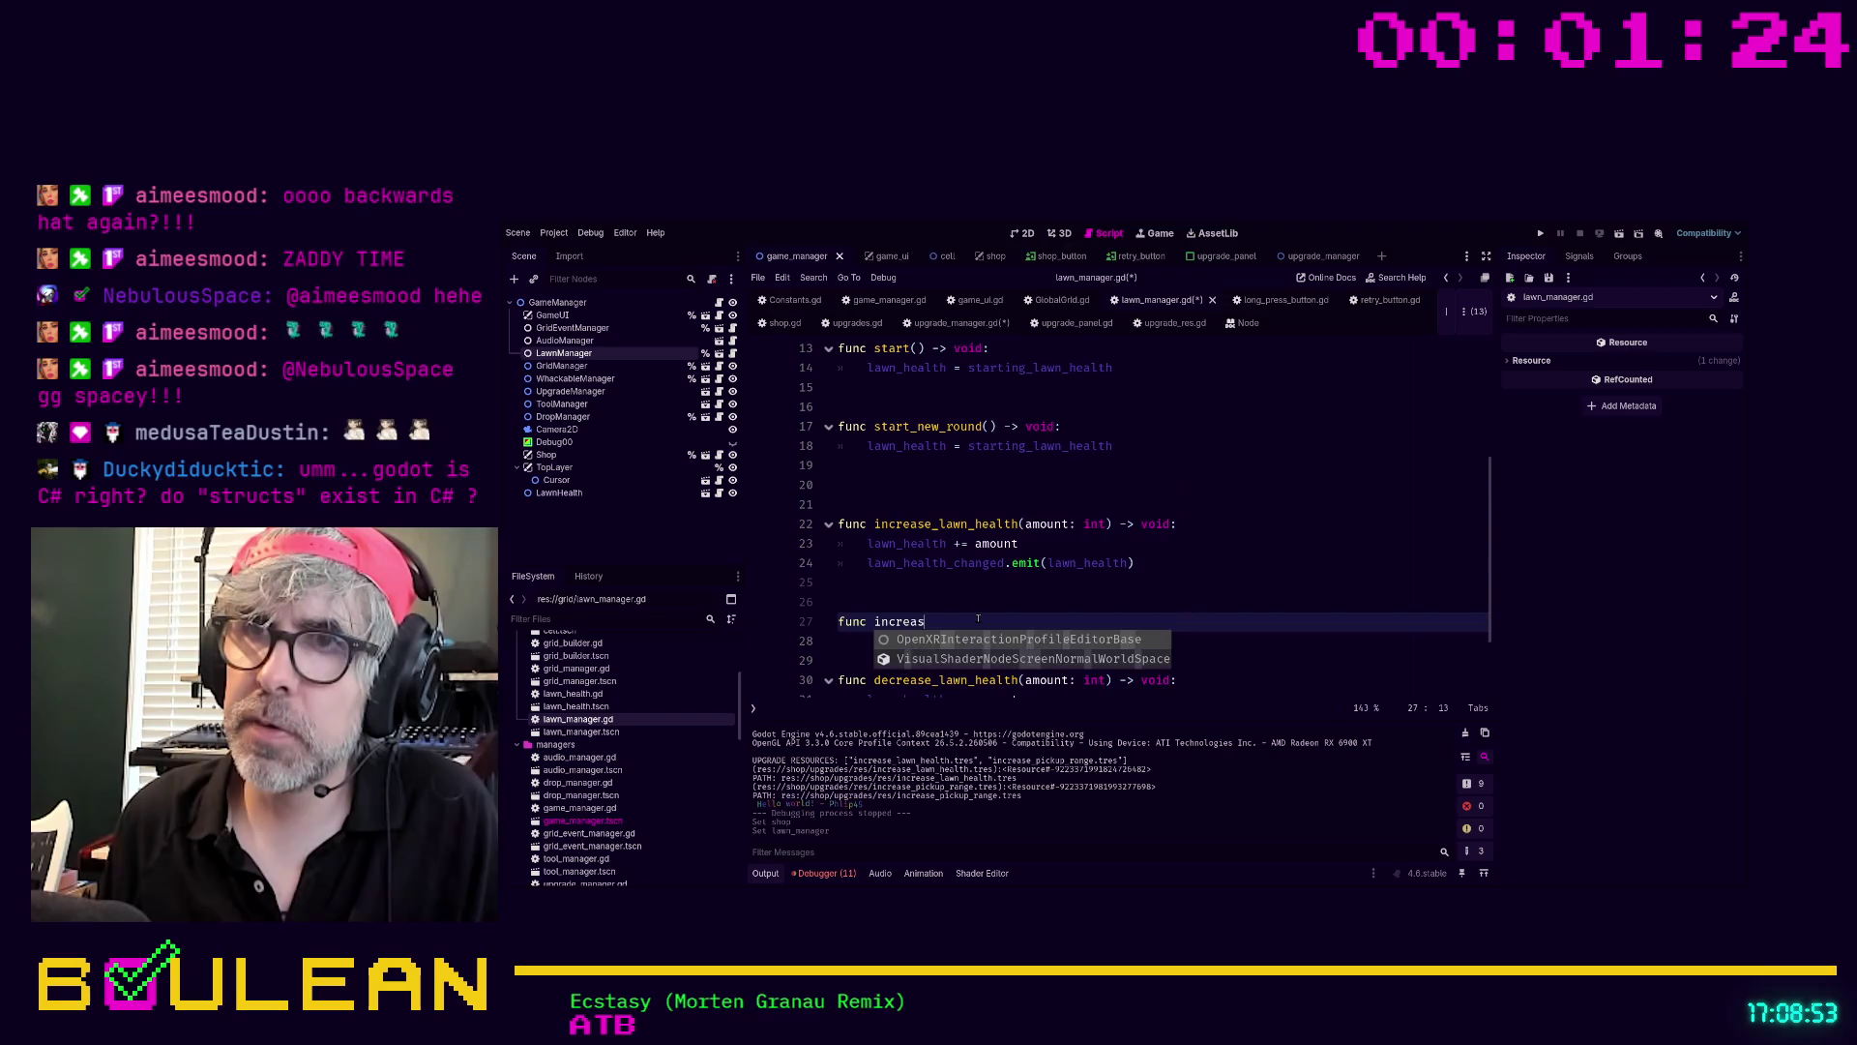
text(_max_health)
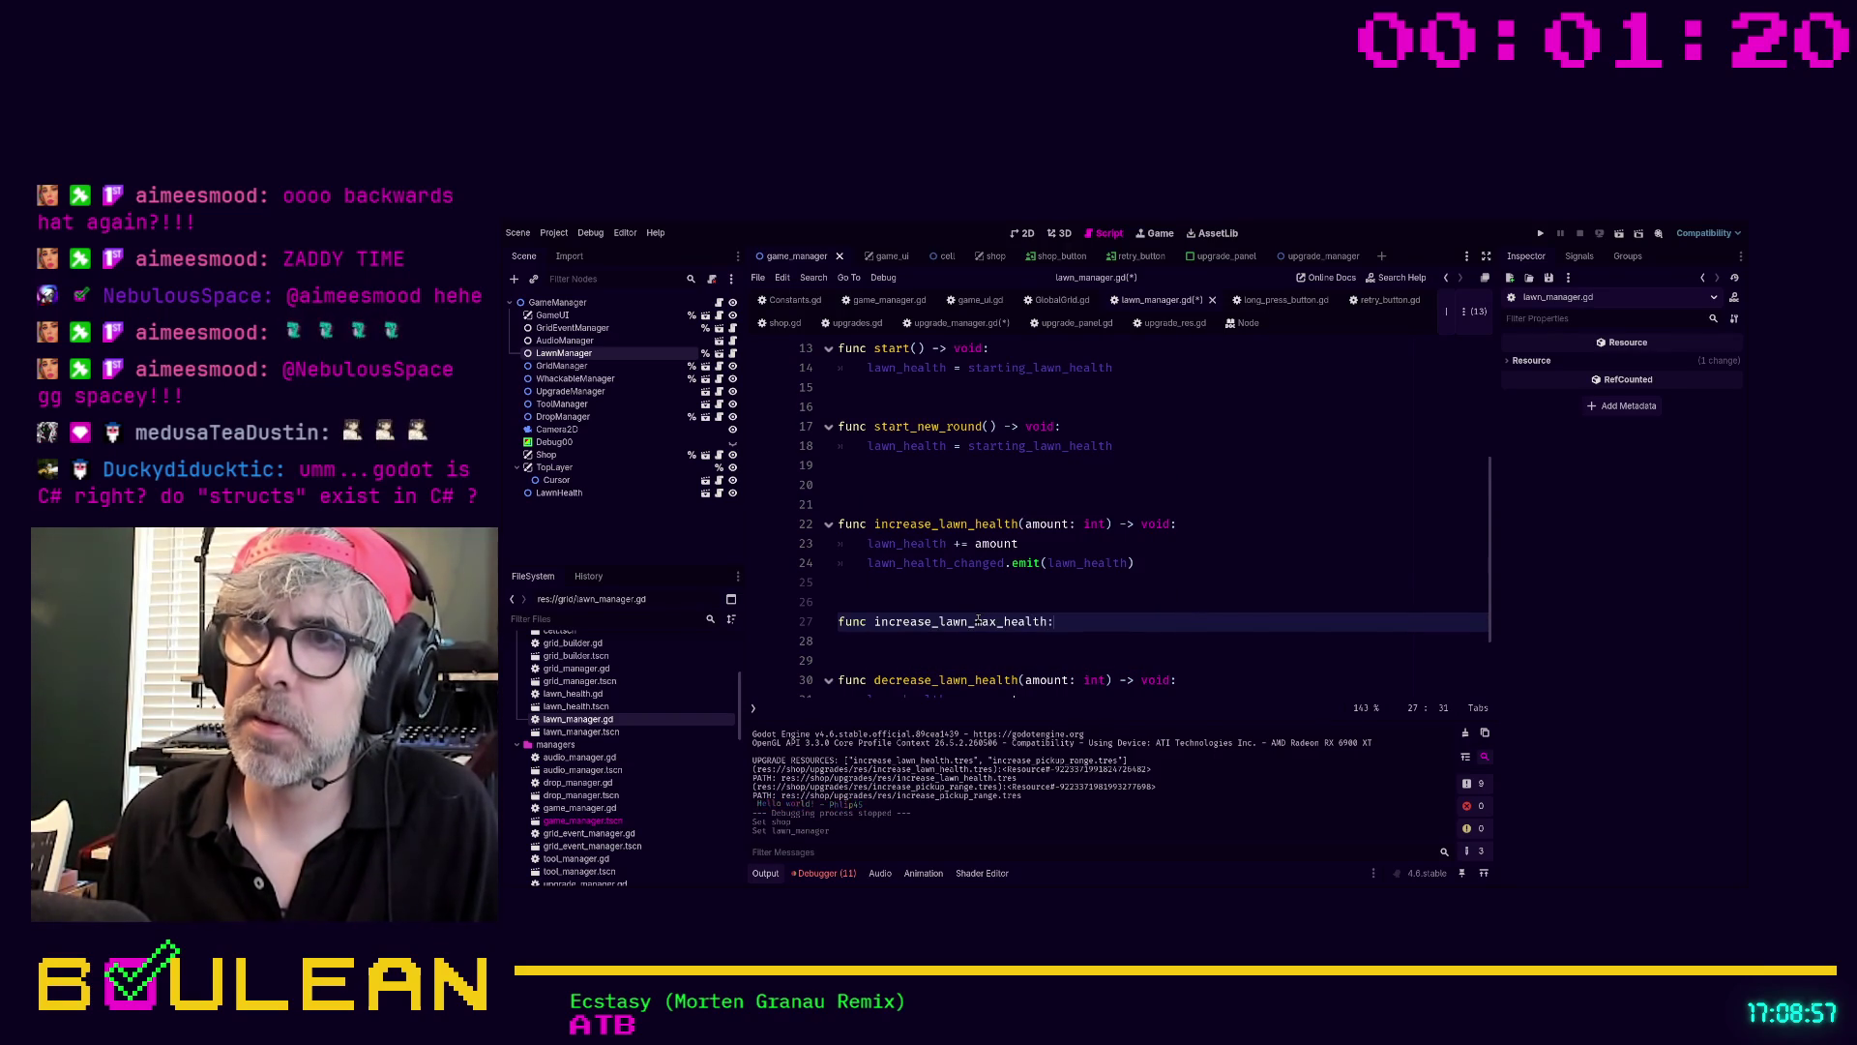
scroll(904, 539, up, 3)
scroll(905, 539, up, 2)
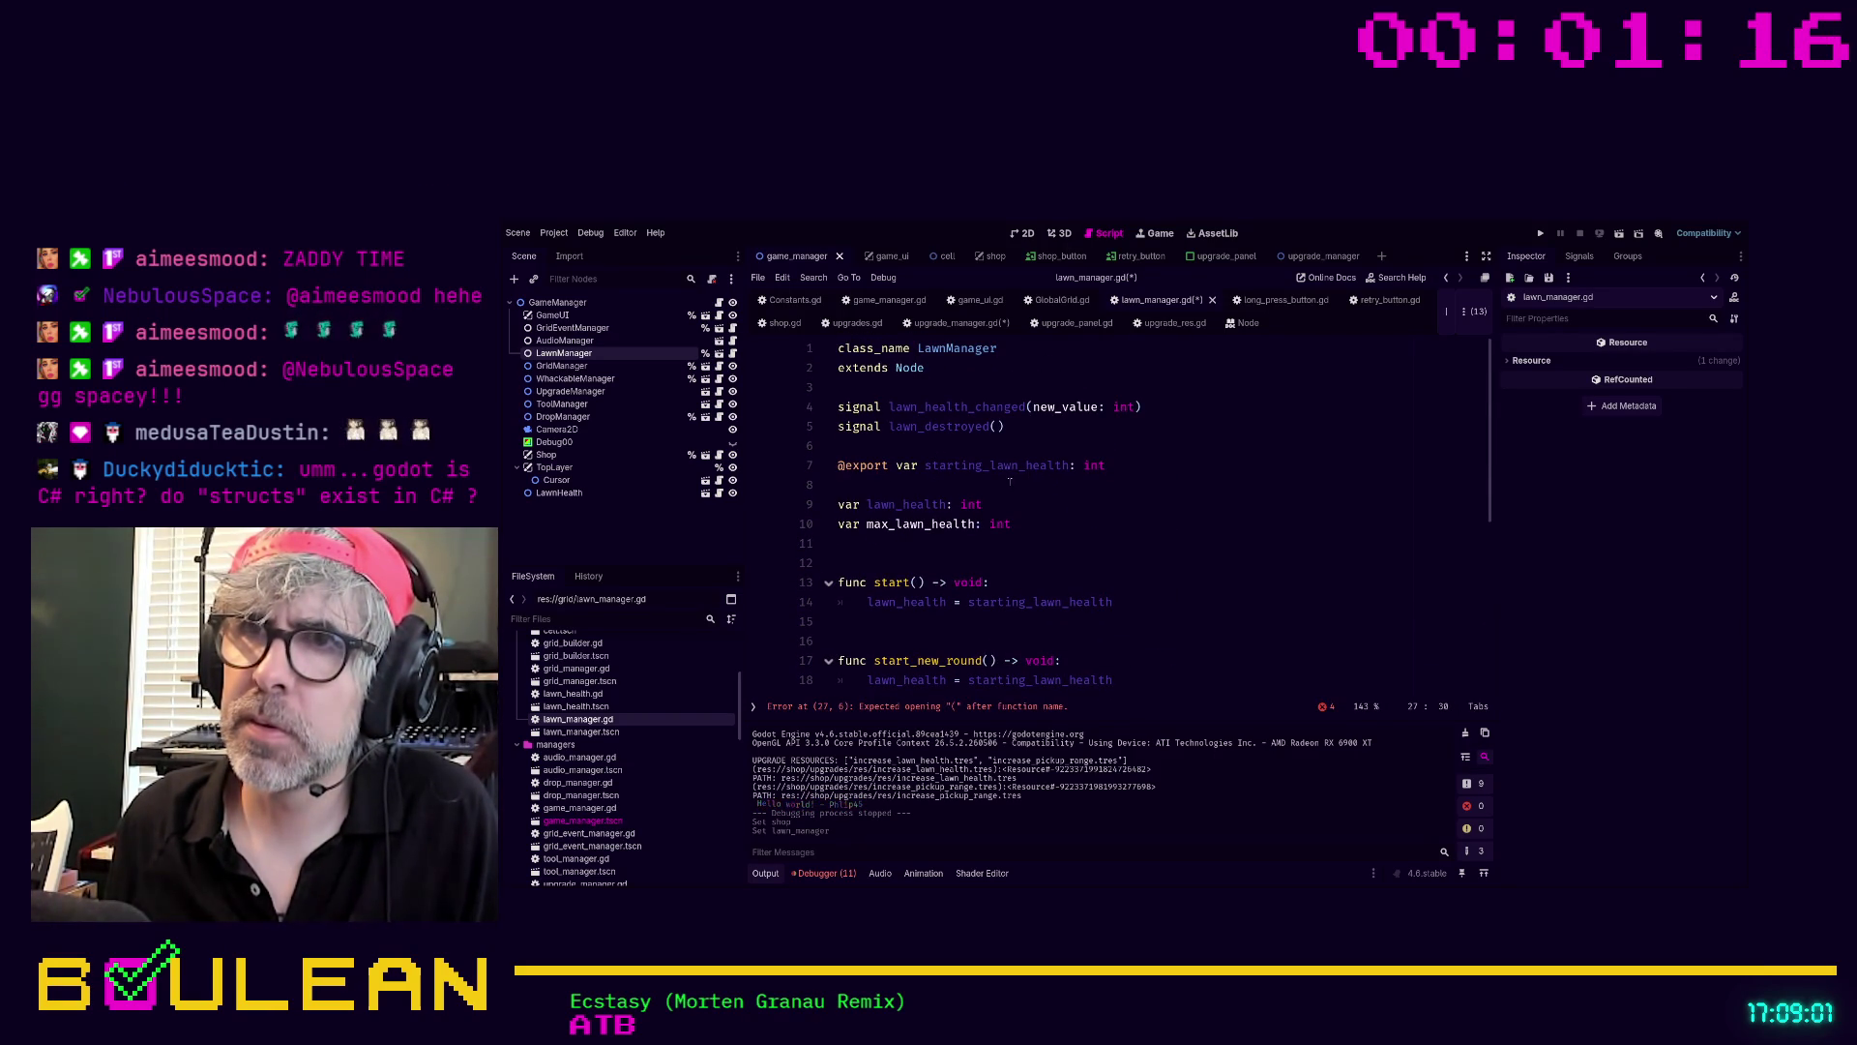
click(916, 523)
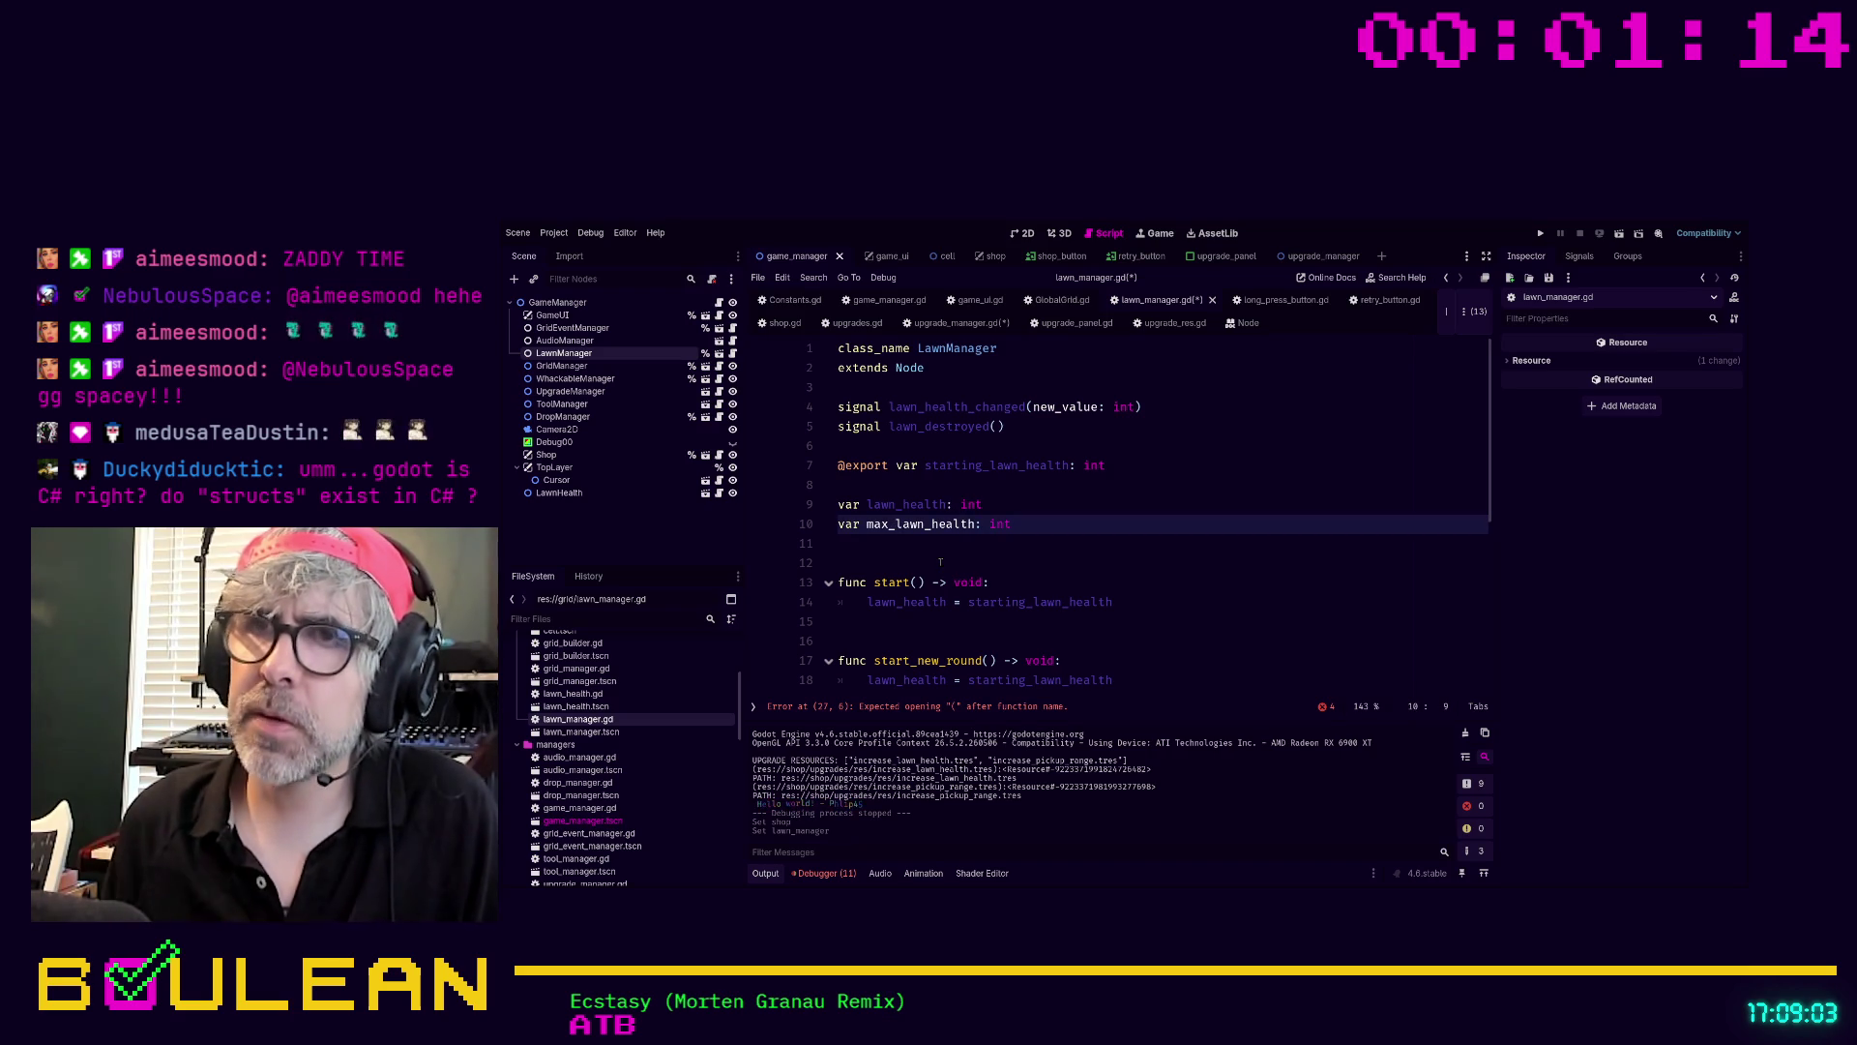
Step: Rename the max_lawn_health variable to lawn_max_health on line 10
key(ctrl+shift+Left)
key(BackSpace)
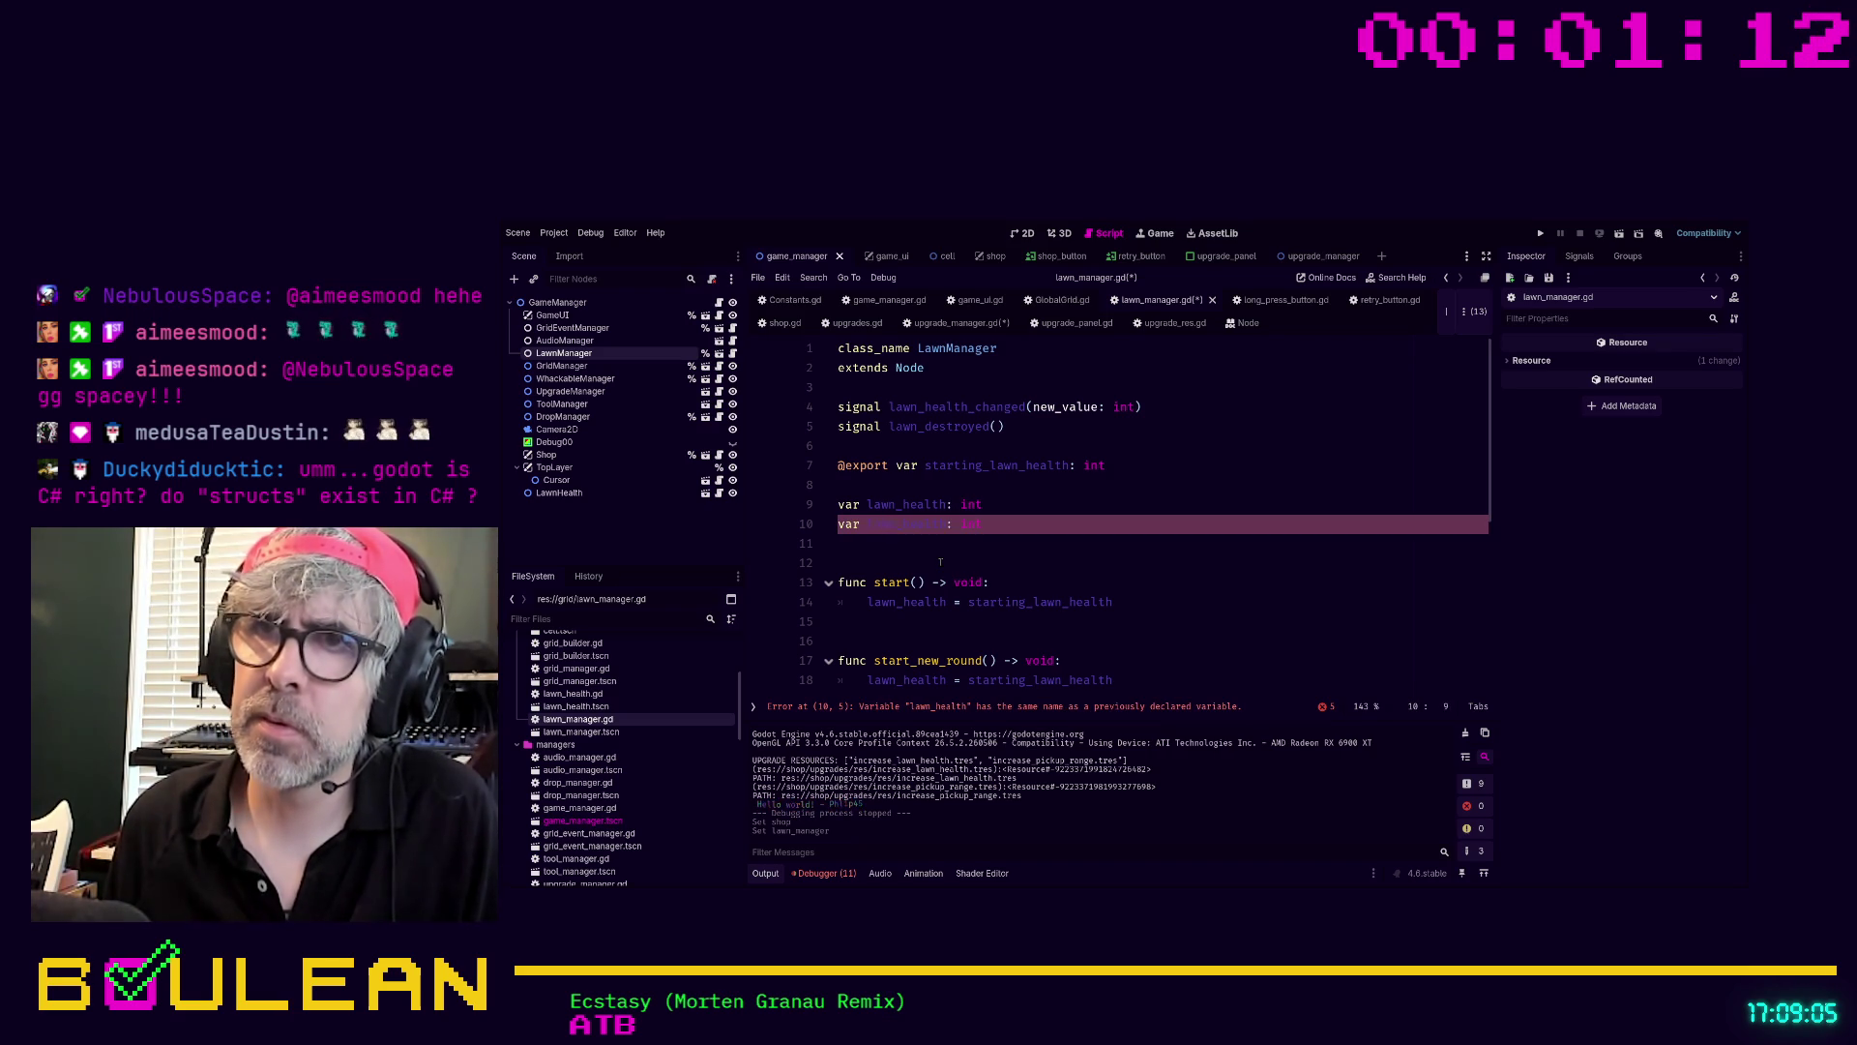
text(_max)
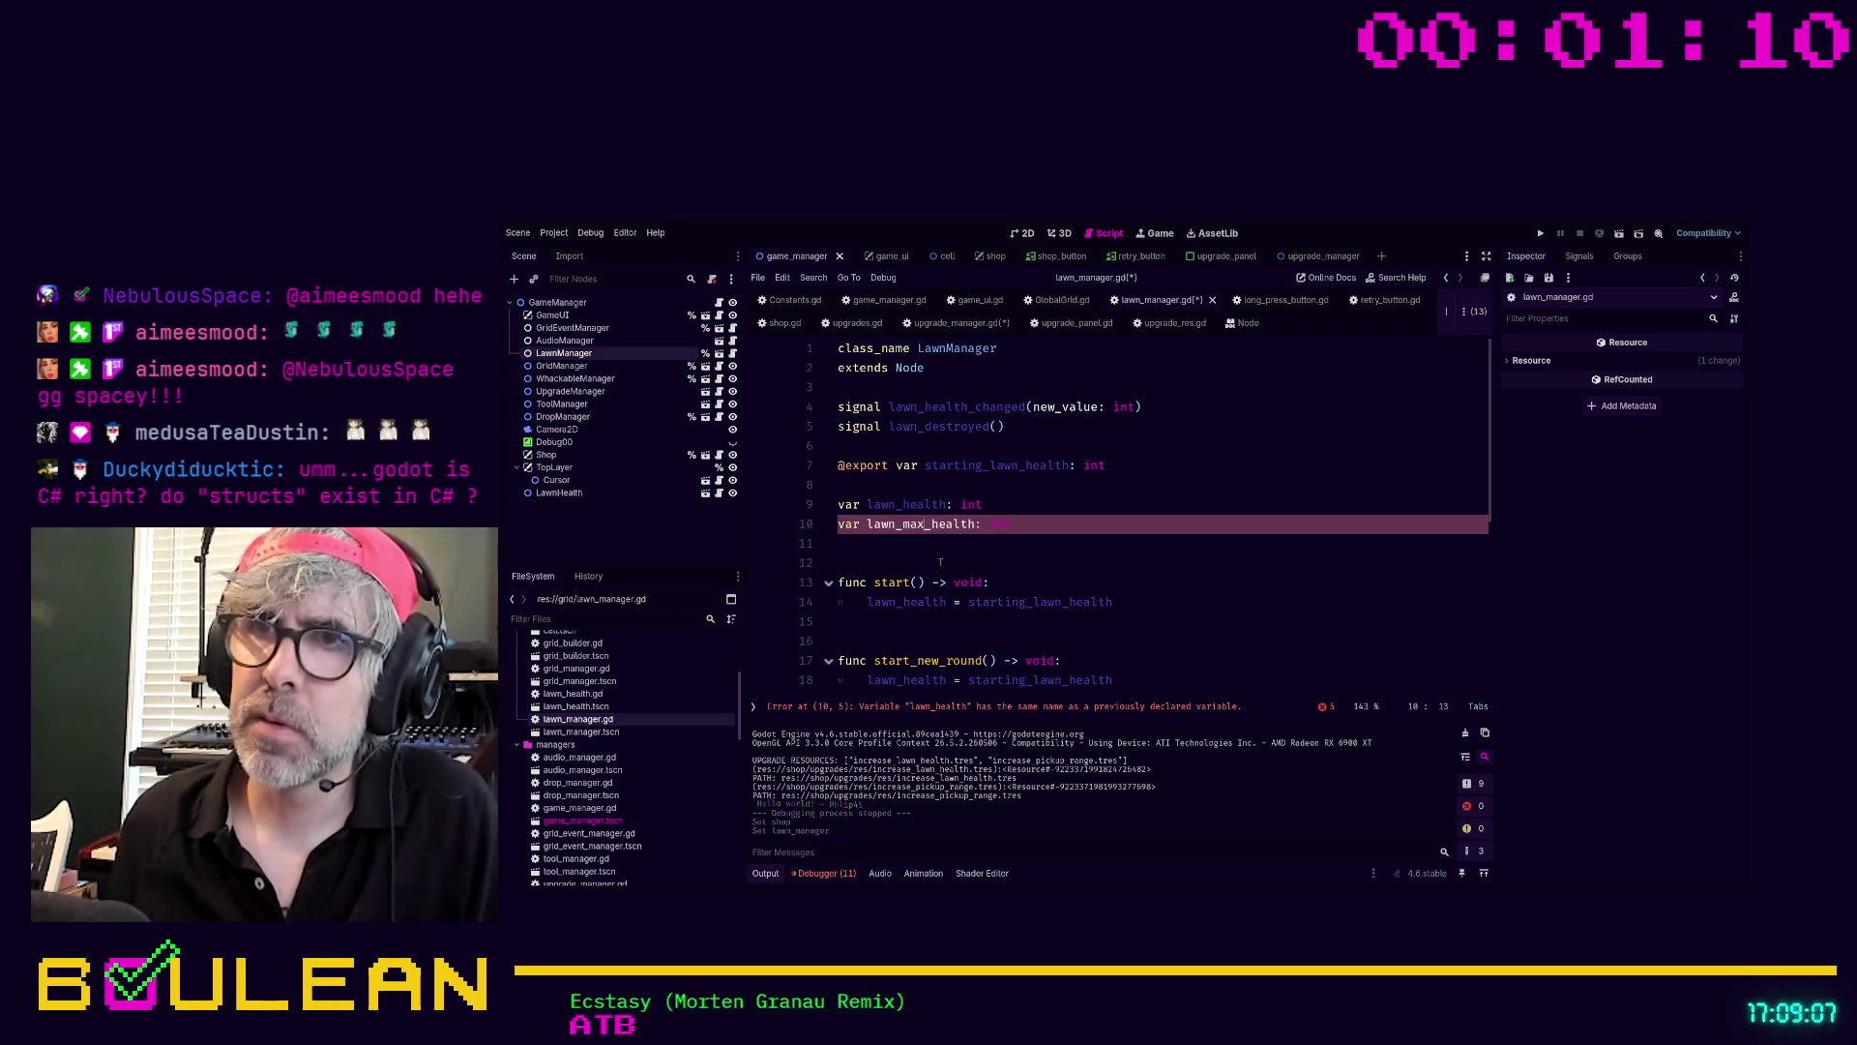
key(Down)
Step: Rename lawn_health to current_health on line 9, then go to the start of line 10's variable name
click(902, 504)
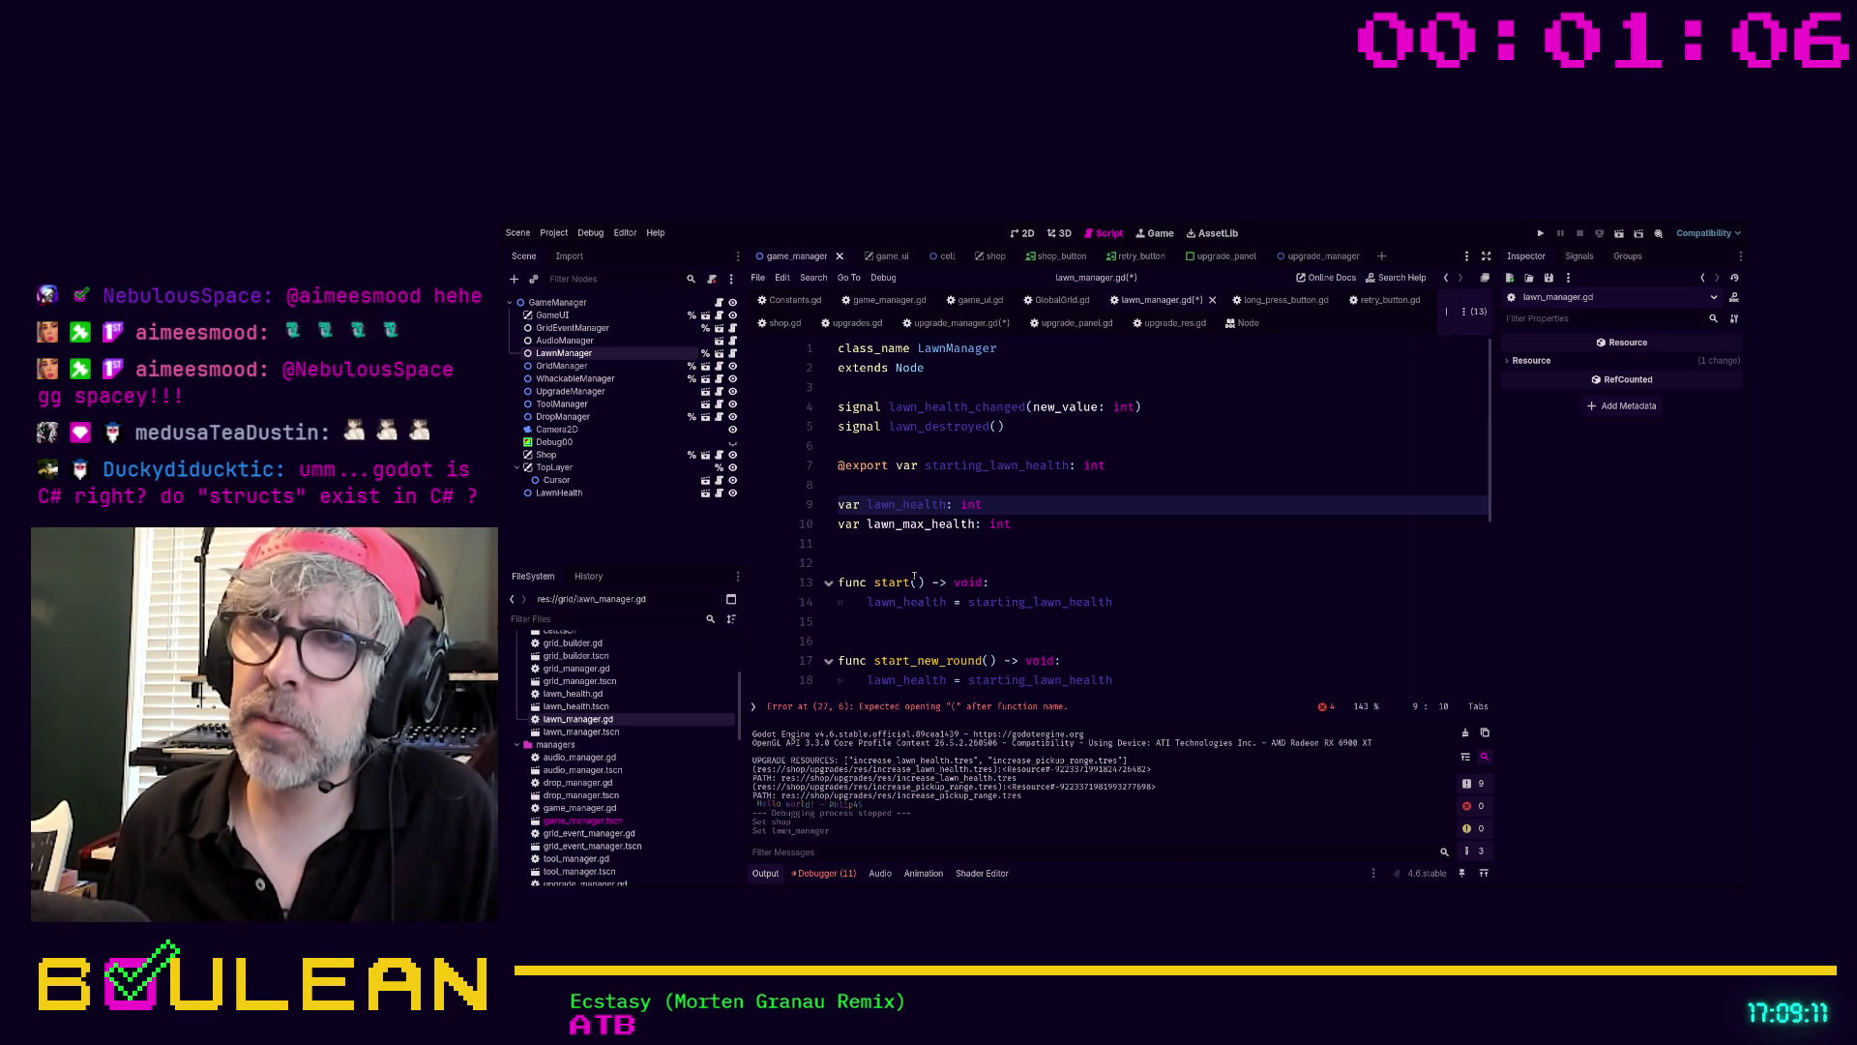
key(ctrl+shift+Left)
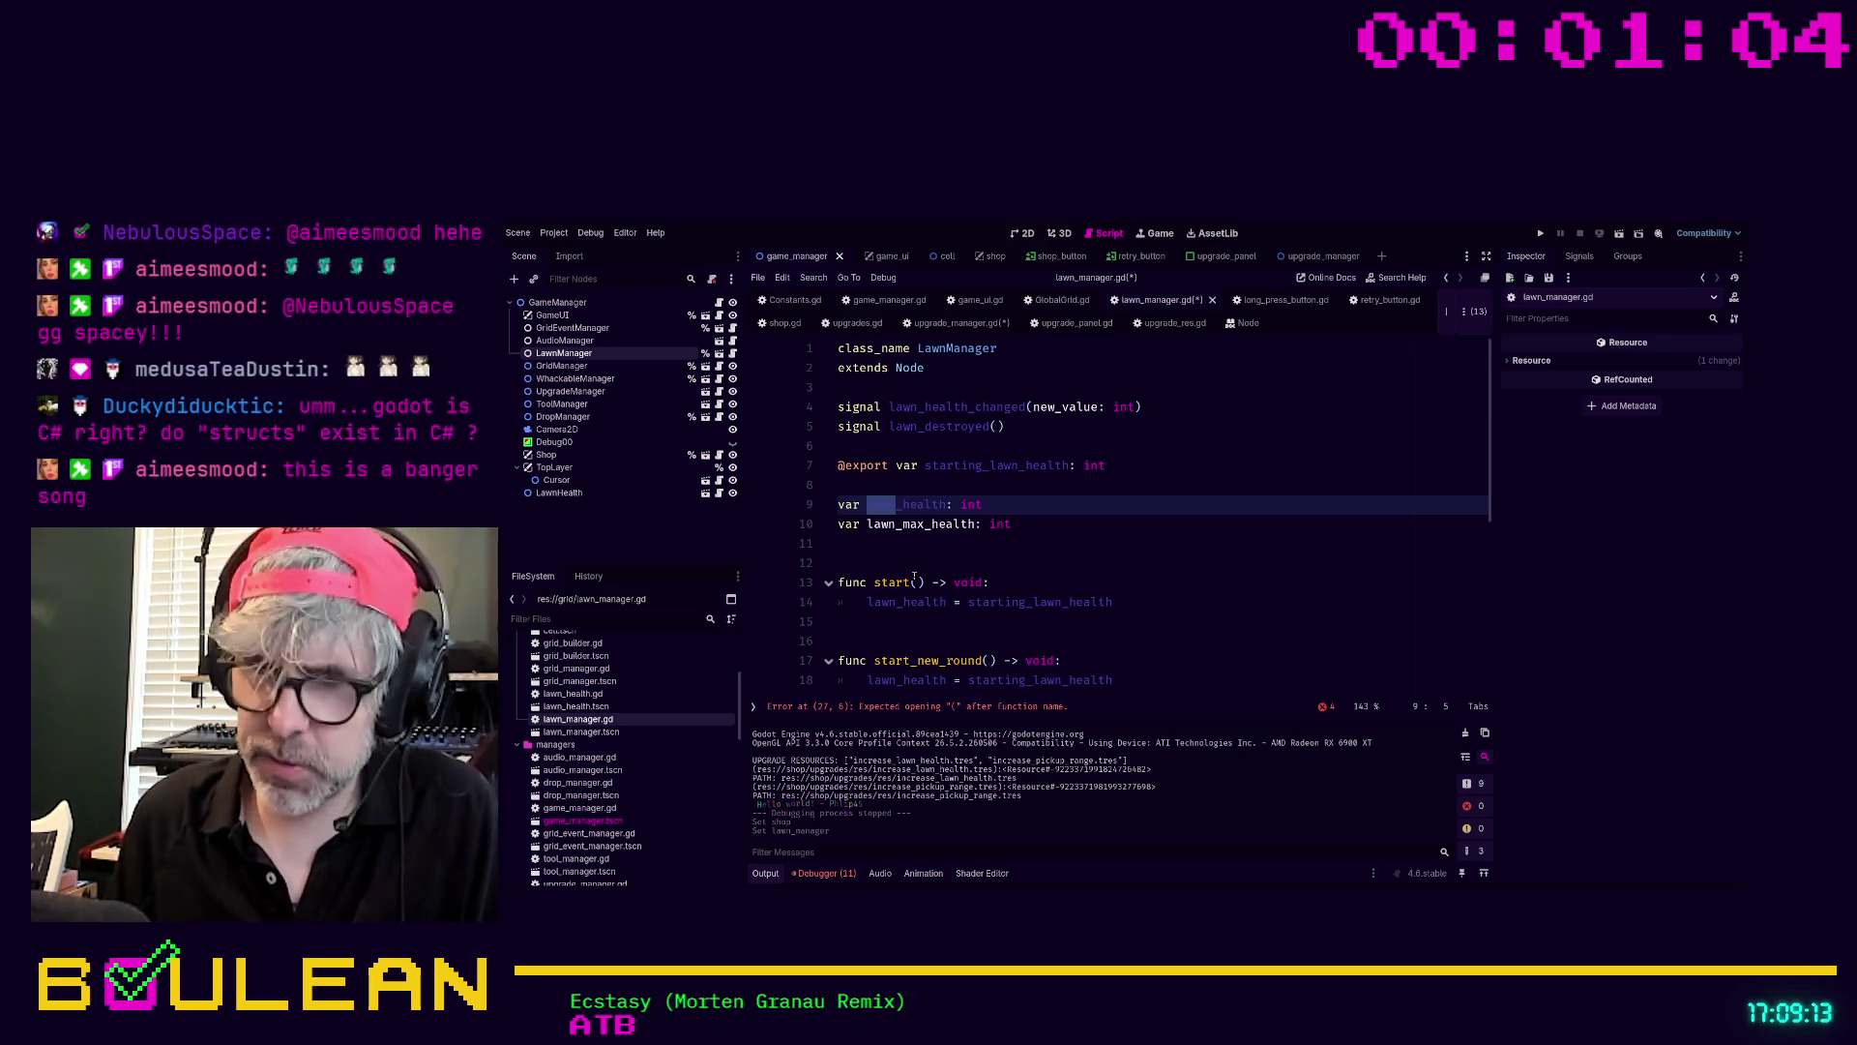
text(current)
key(Down)
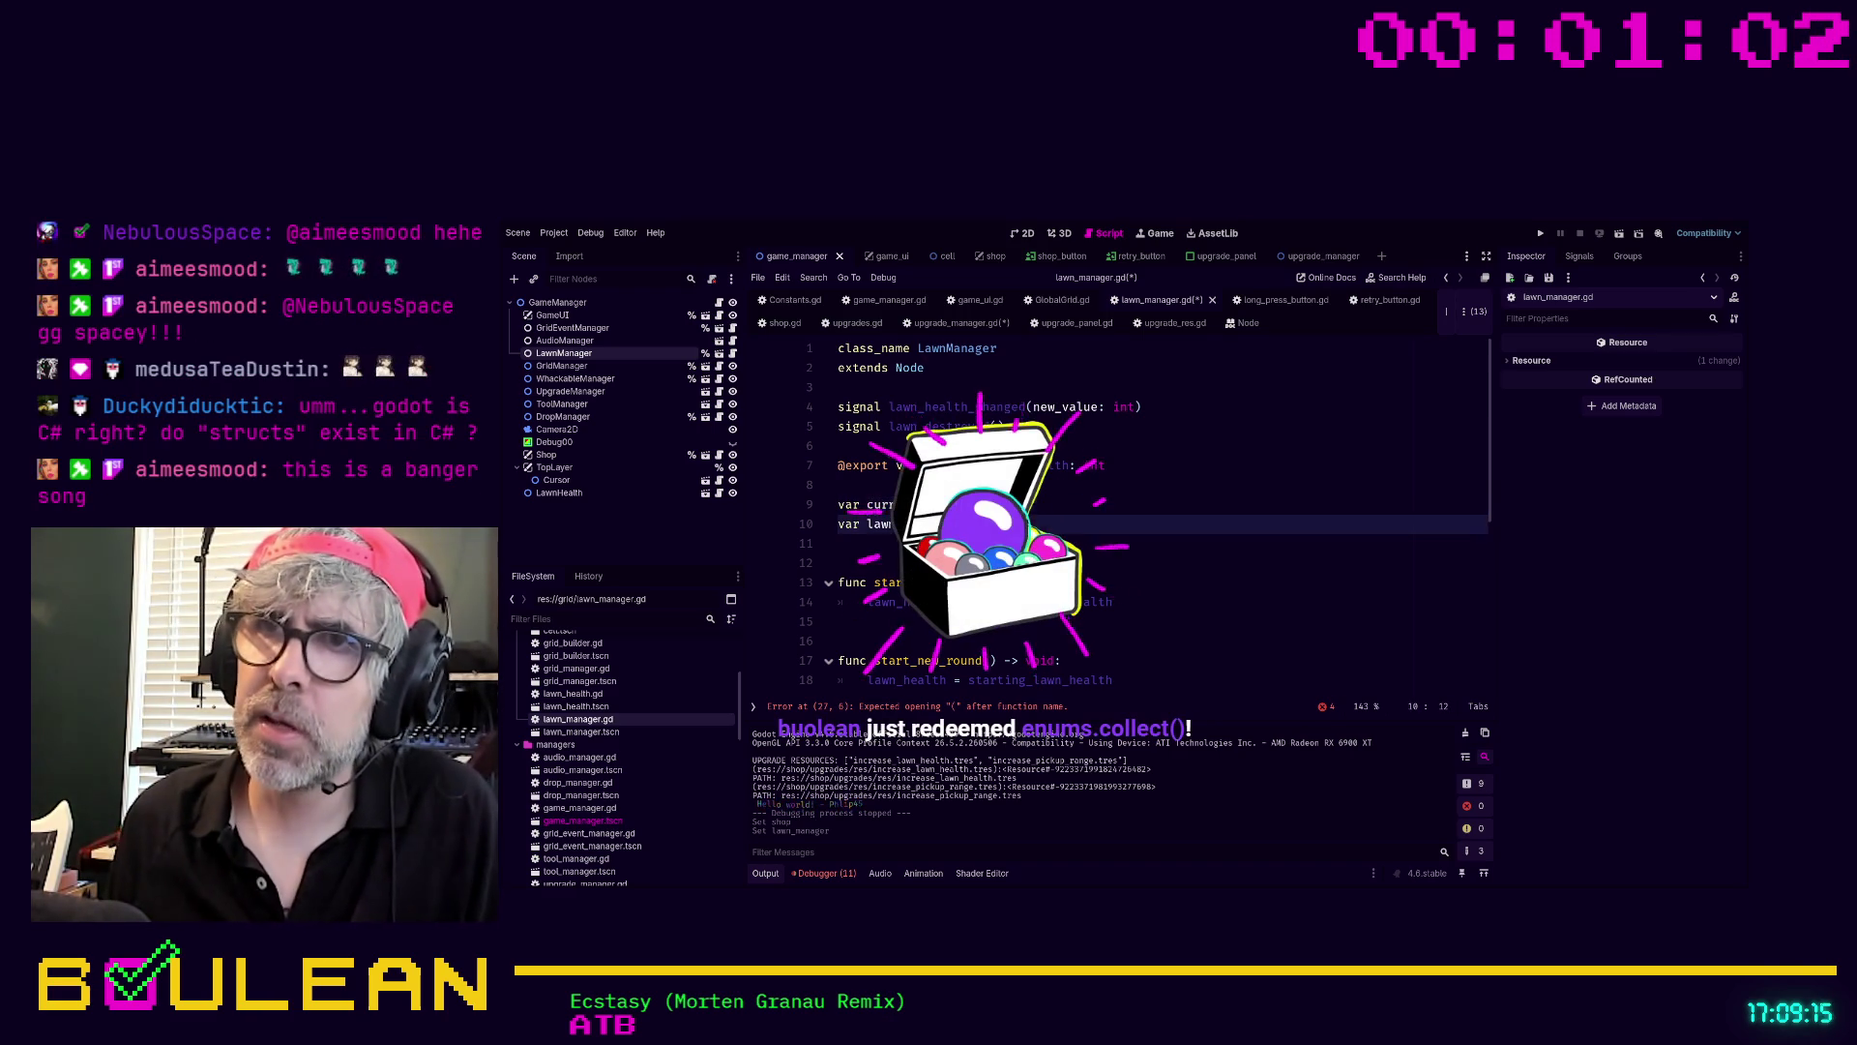
key(Left)
key(Left)
key(Left)
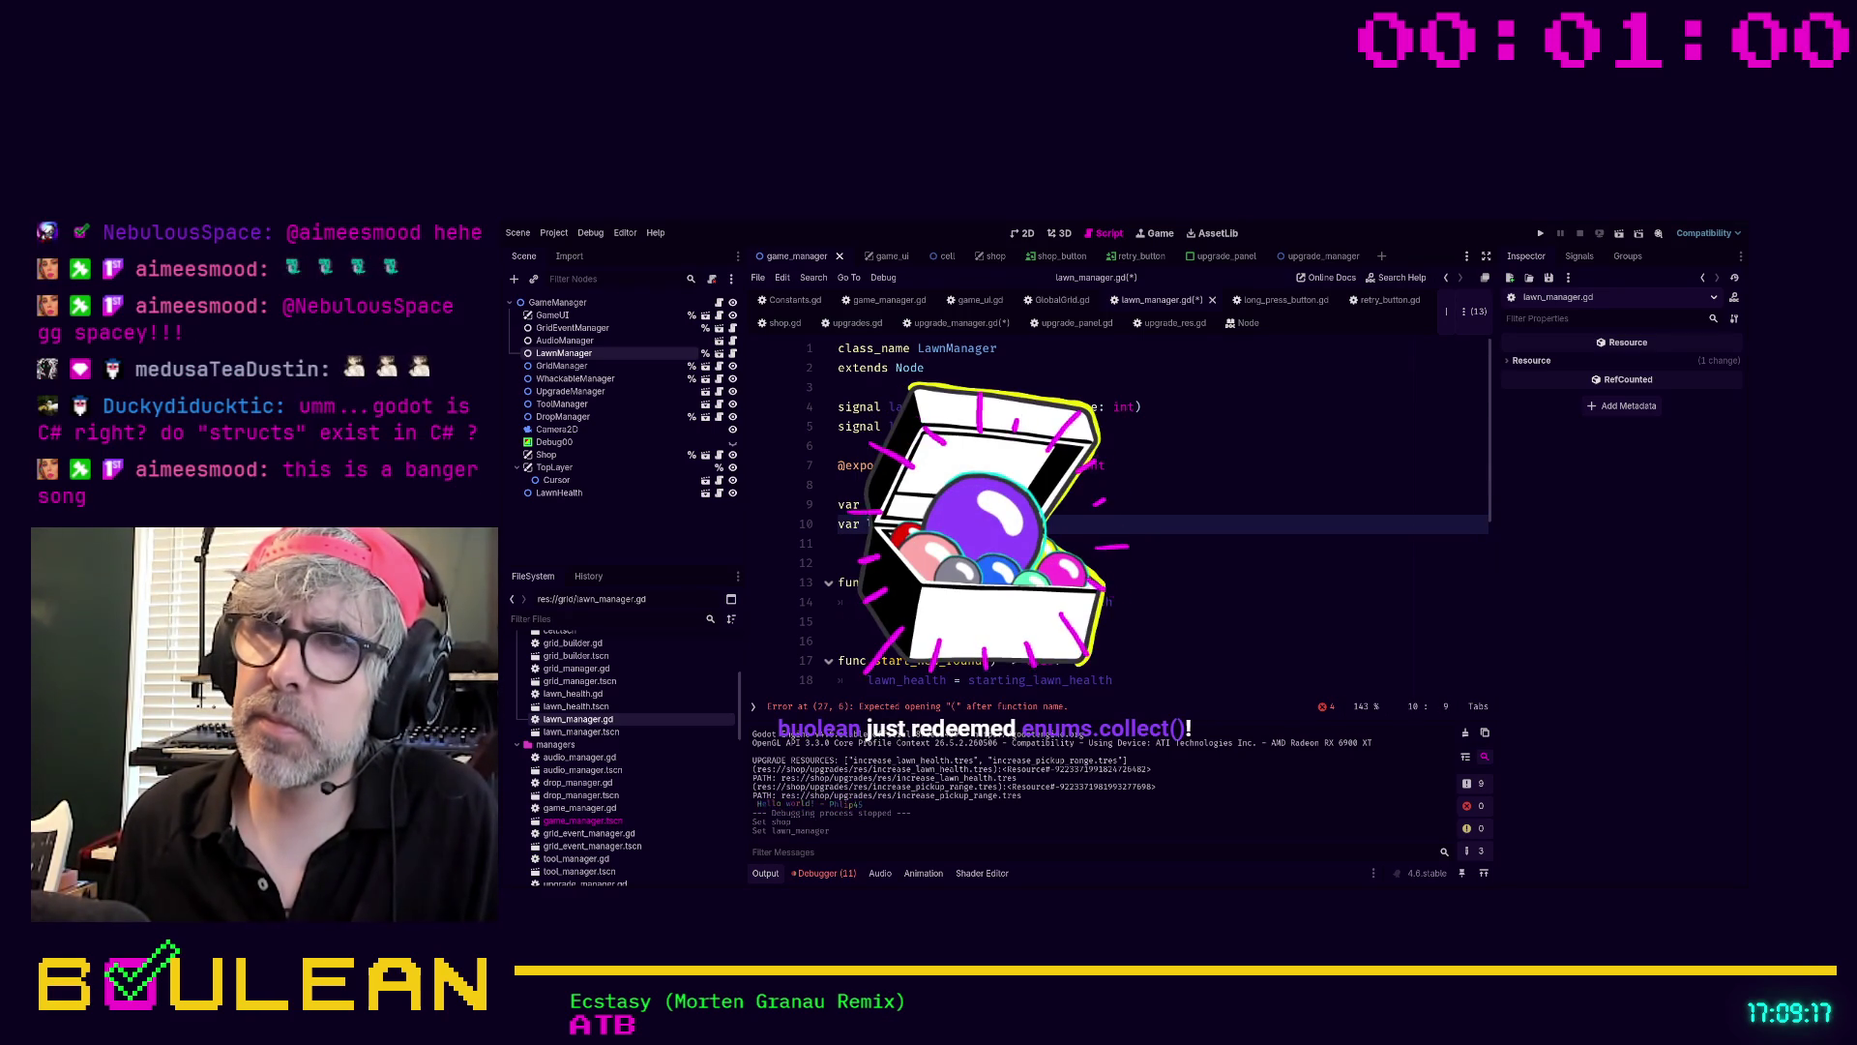
key(ctrl+Left)
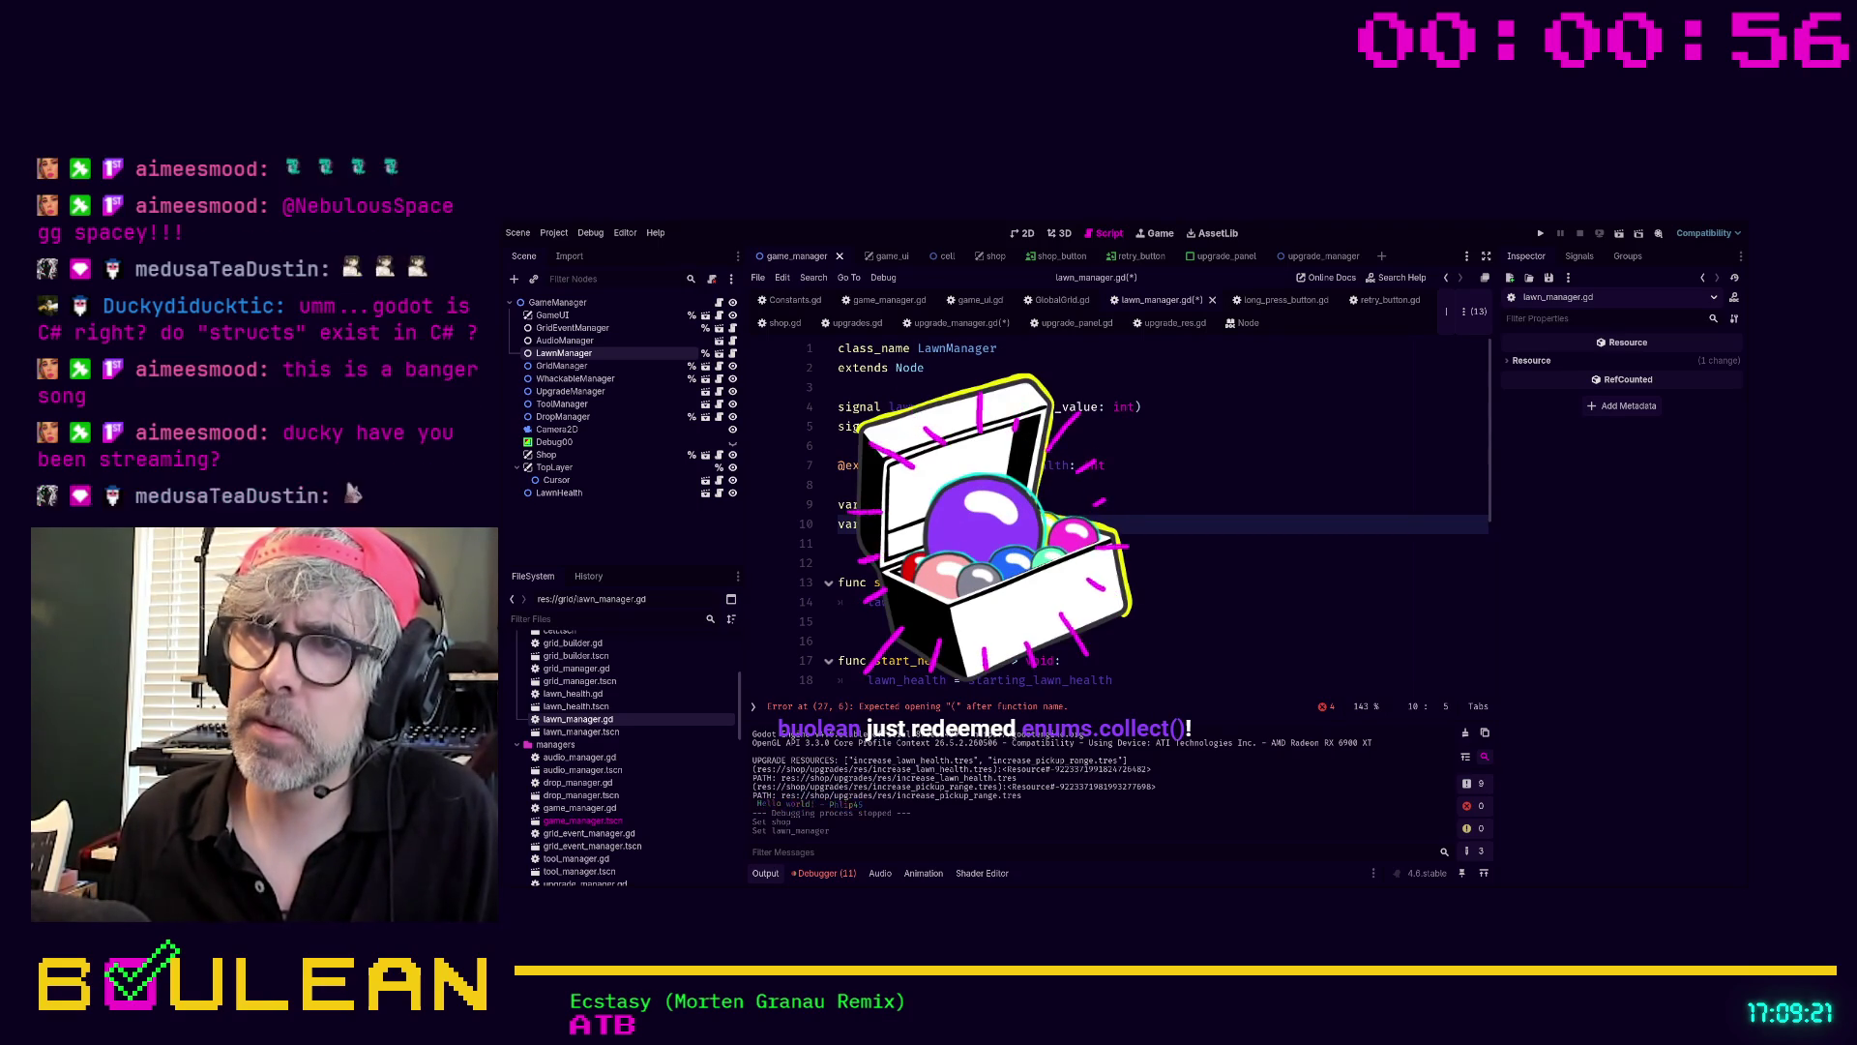
Step: Give increase_lawn_max_health the signature (amount: int) -> void with a placeholder pass body
scroll(991, 525, down, 6)
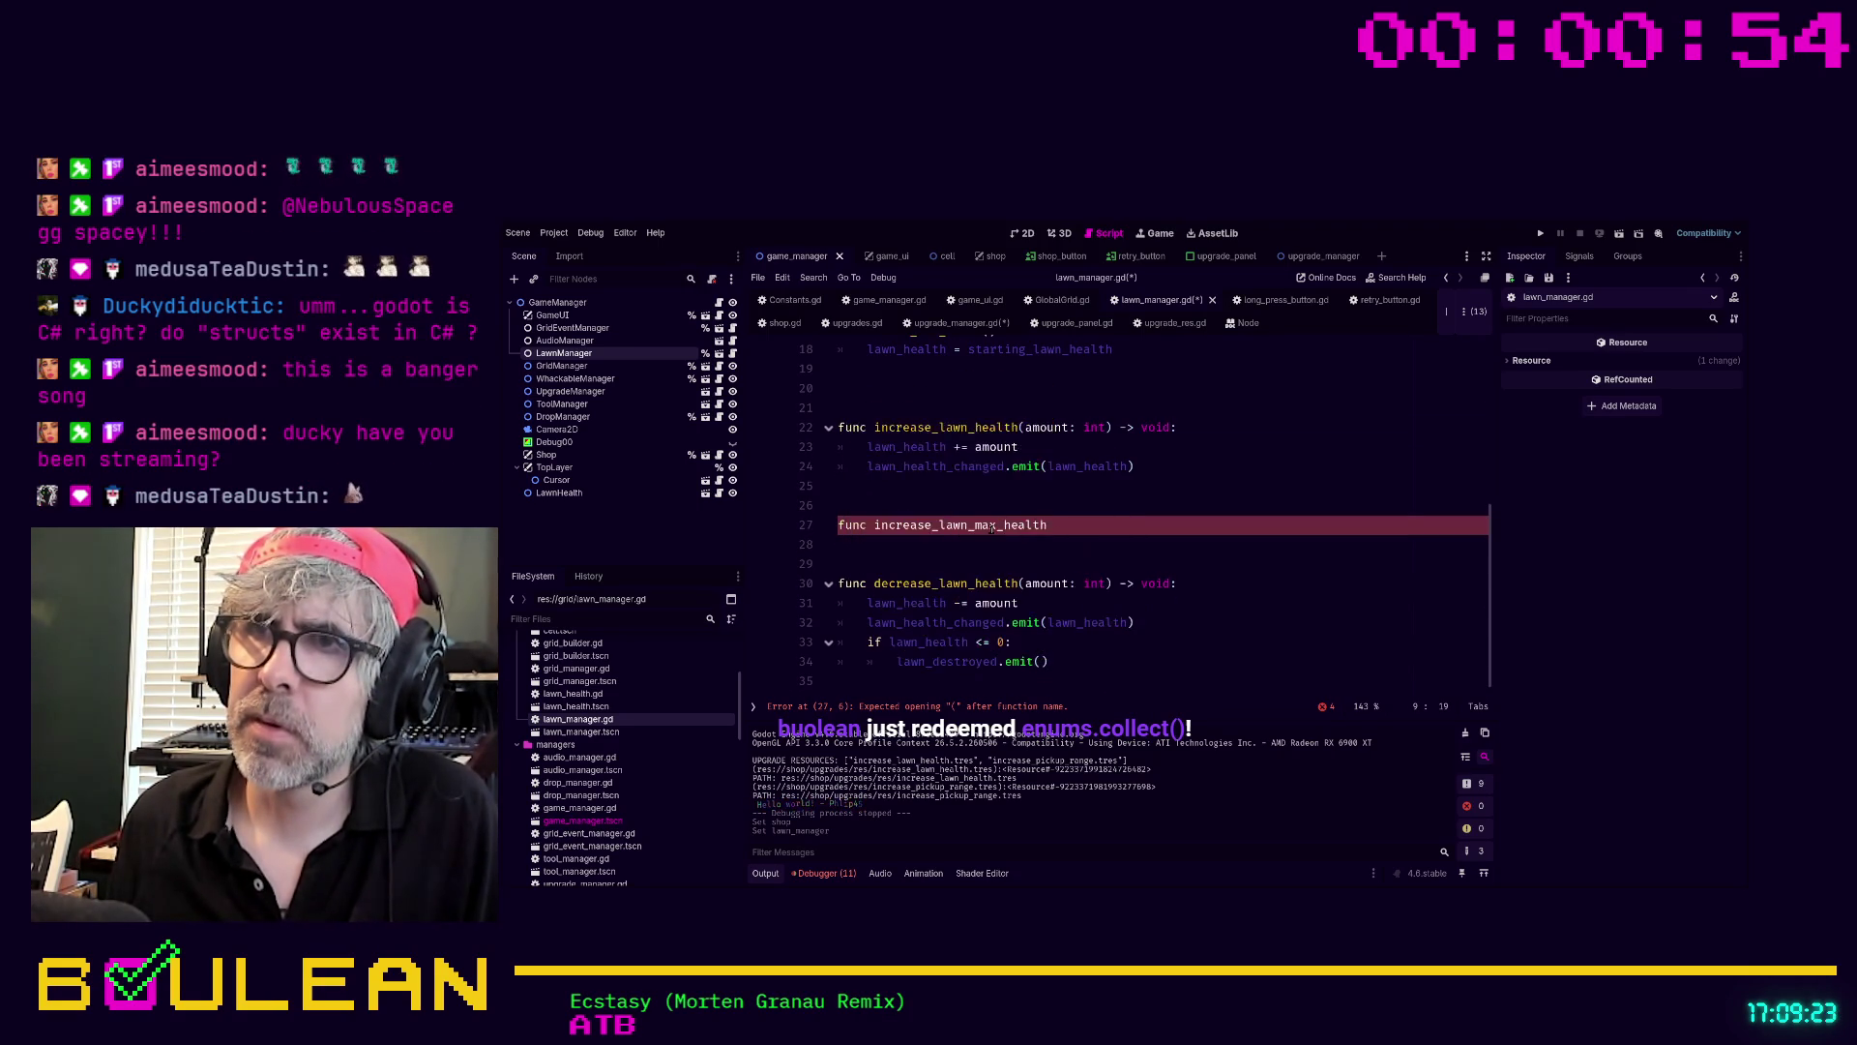
click(1090, 525)
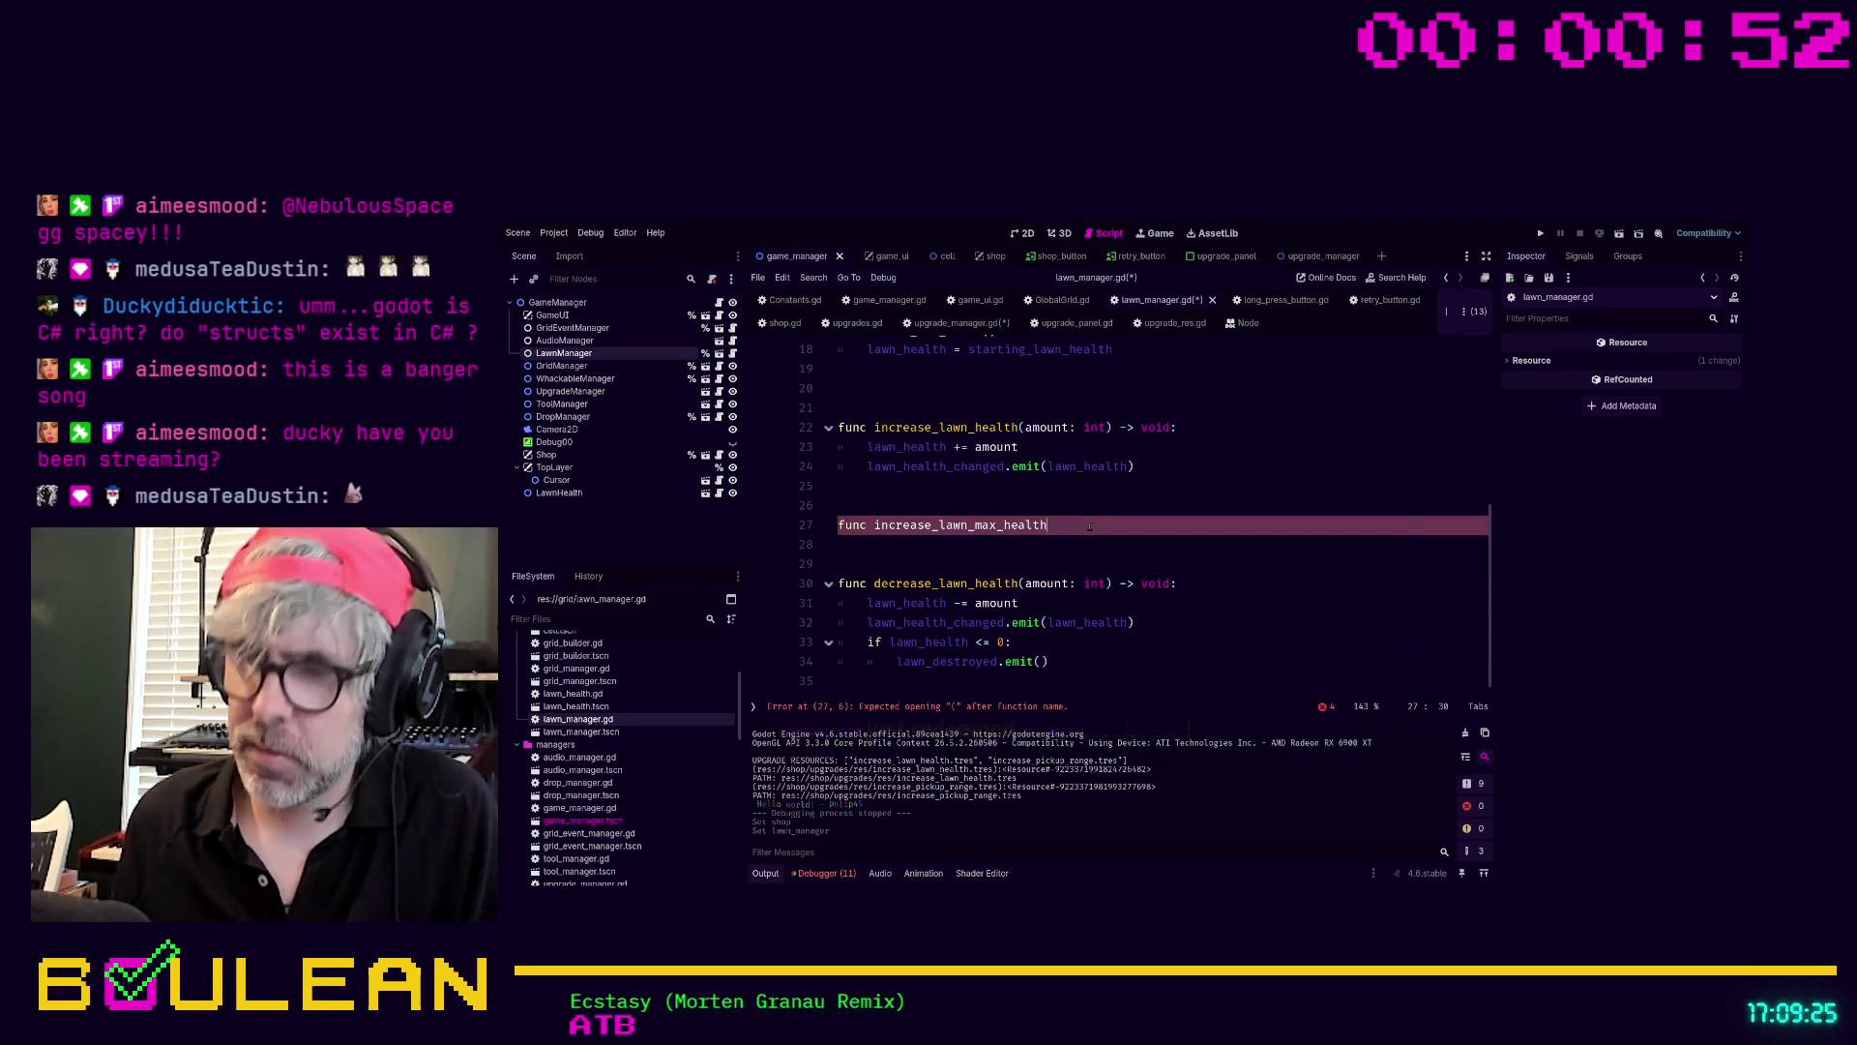
text((am)
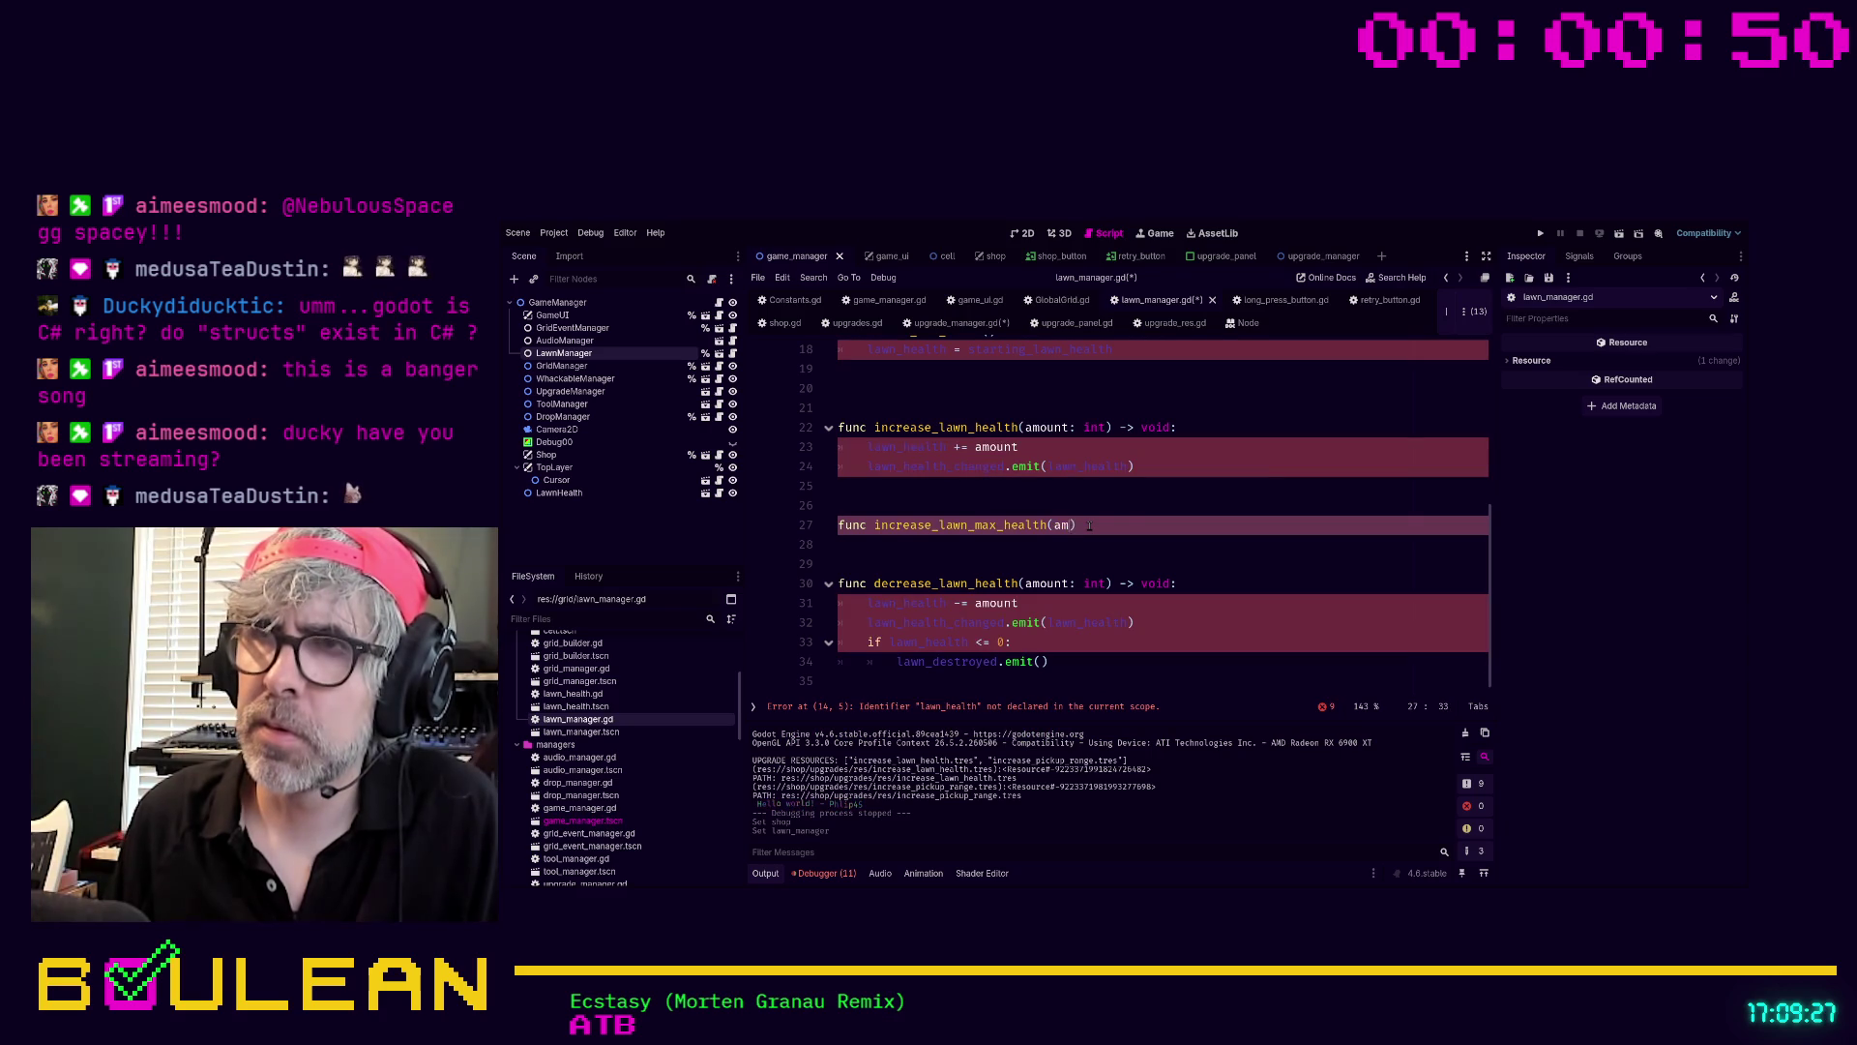
text(ount: int) -> )
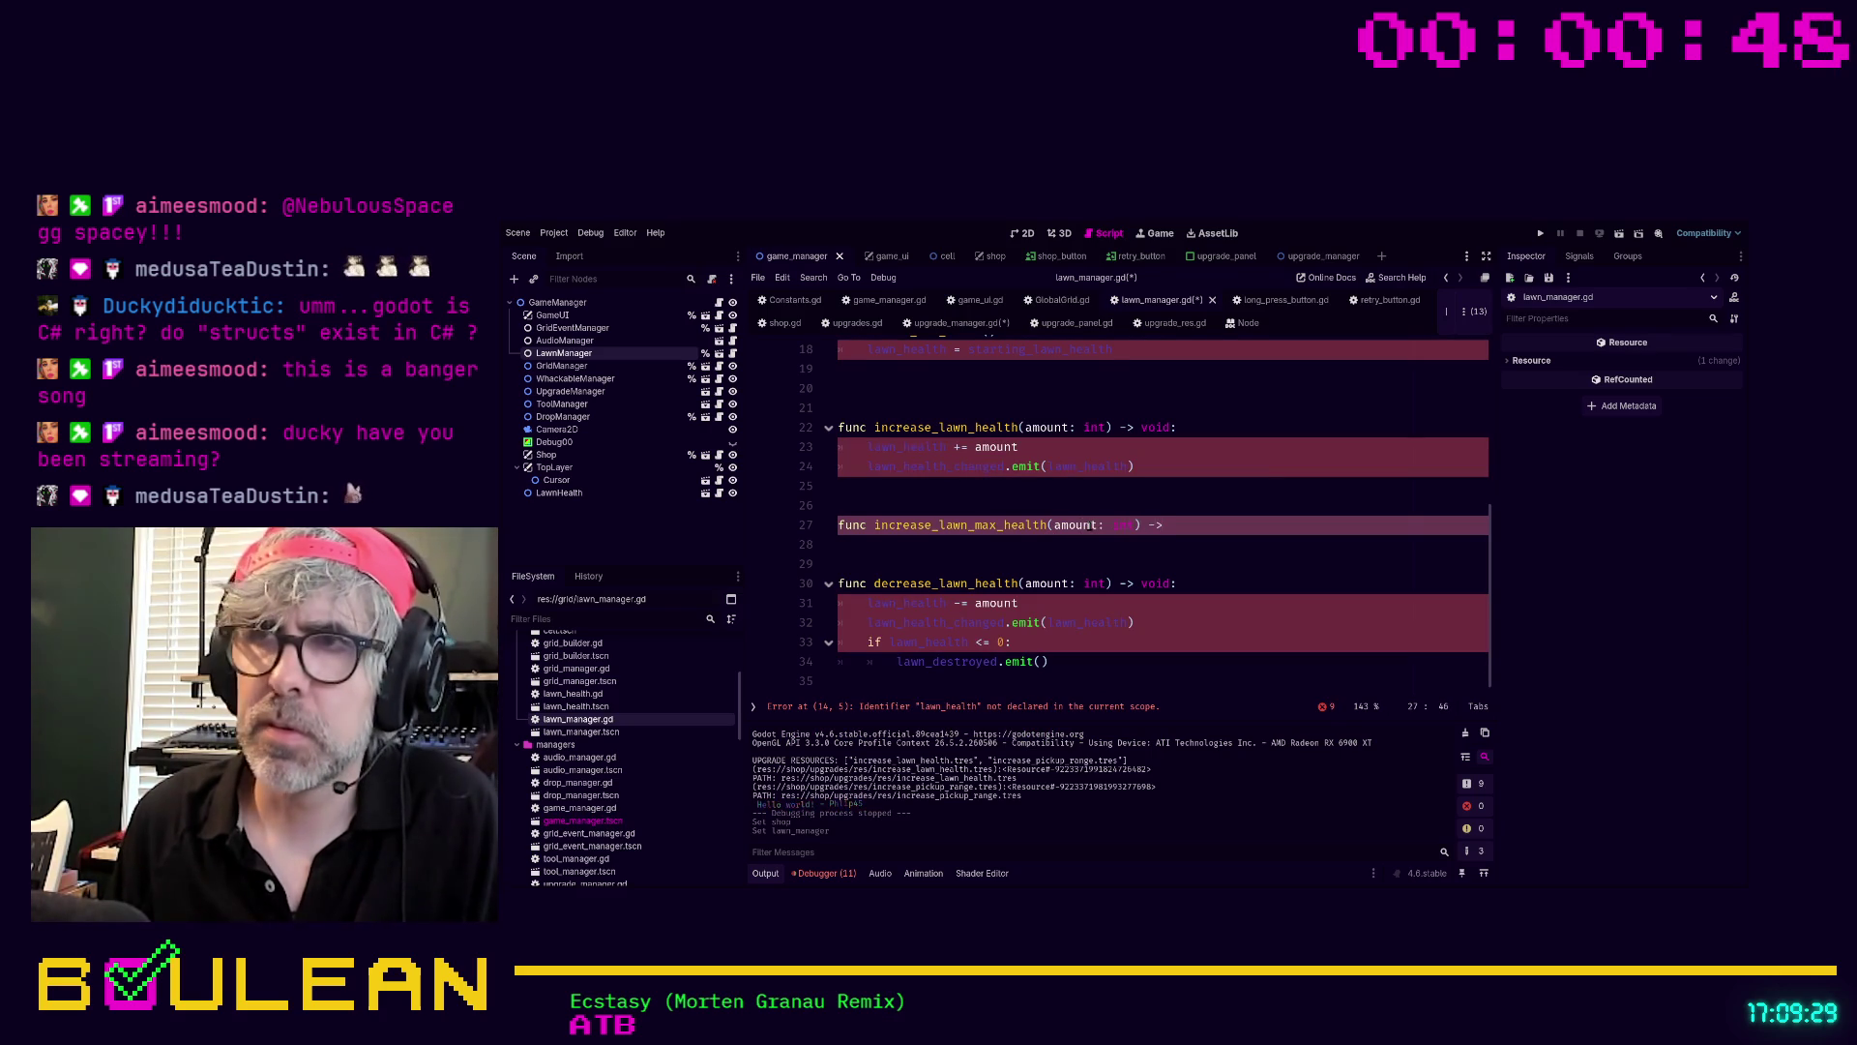
text(void:)
key(Return)
text(pass)
key(Down)
key(Down)
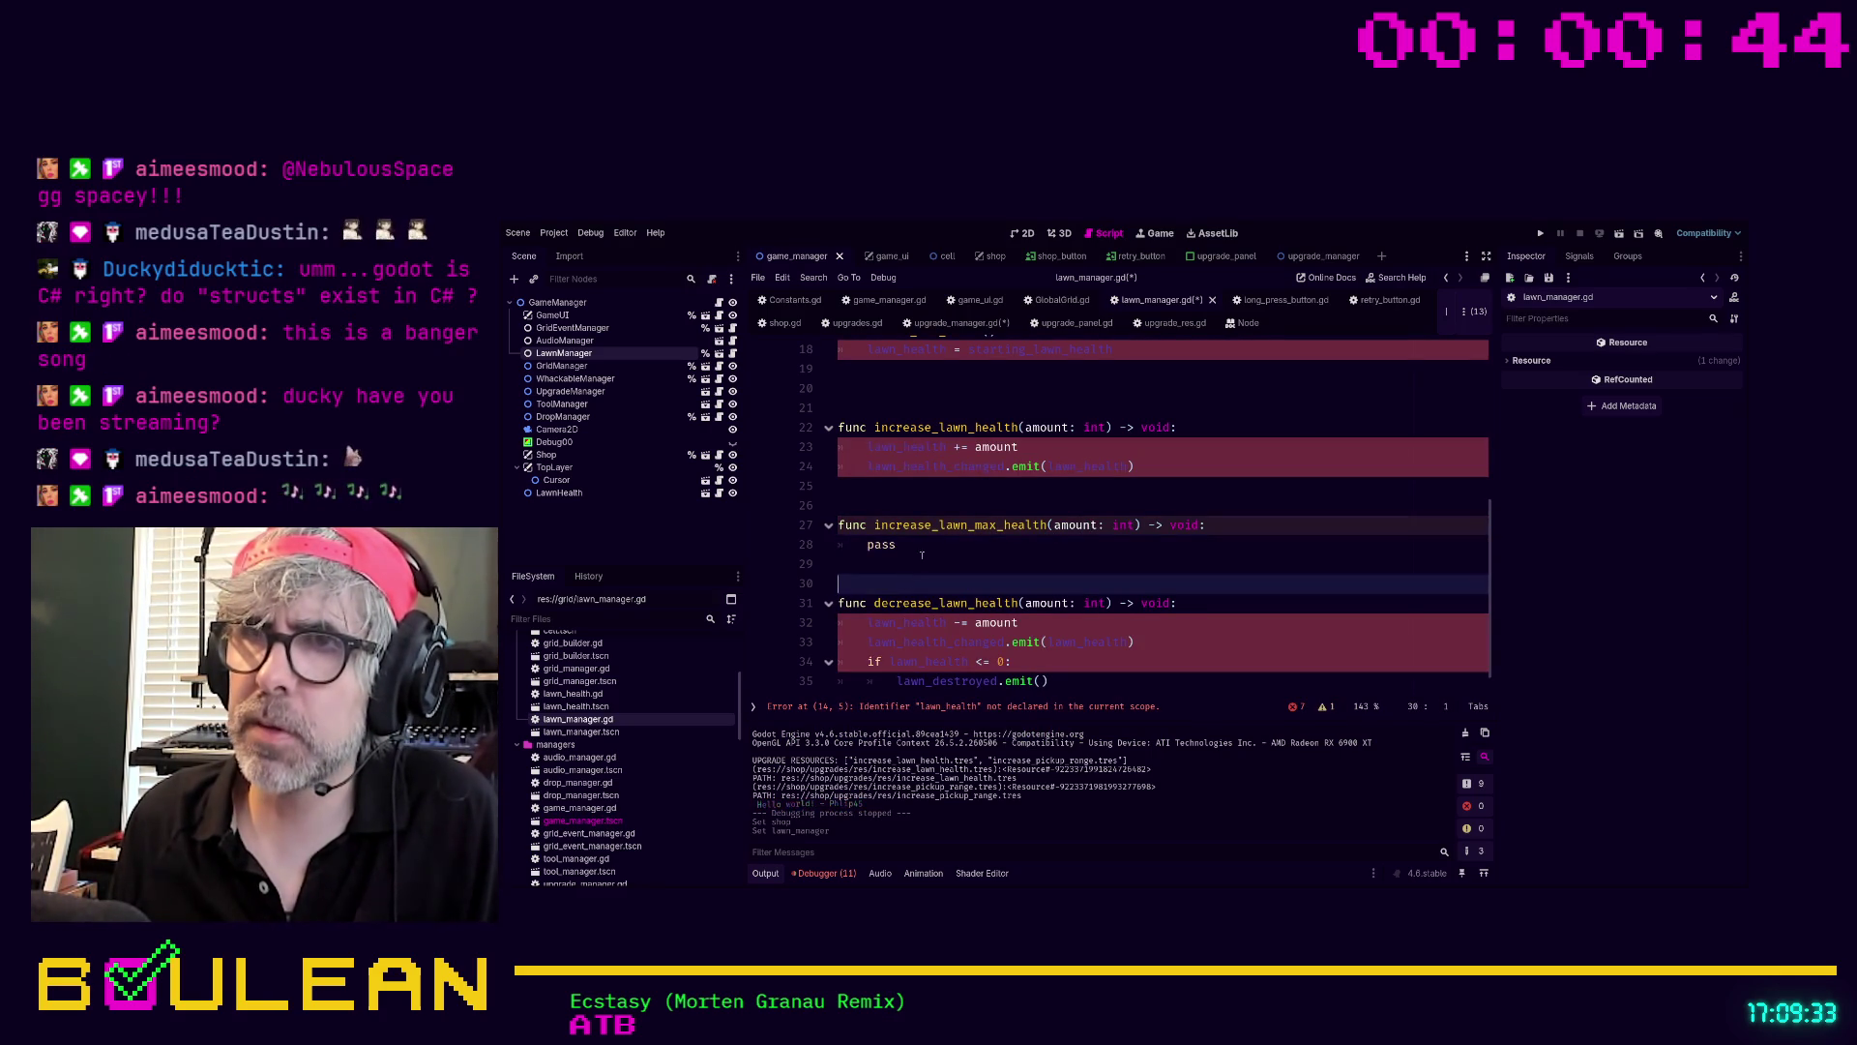
scroll(1033, 515, up, 4)
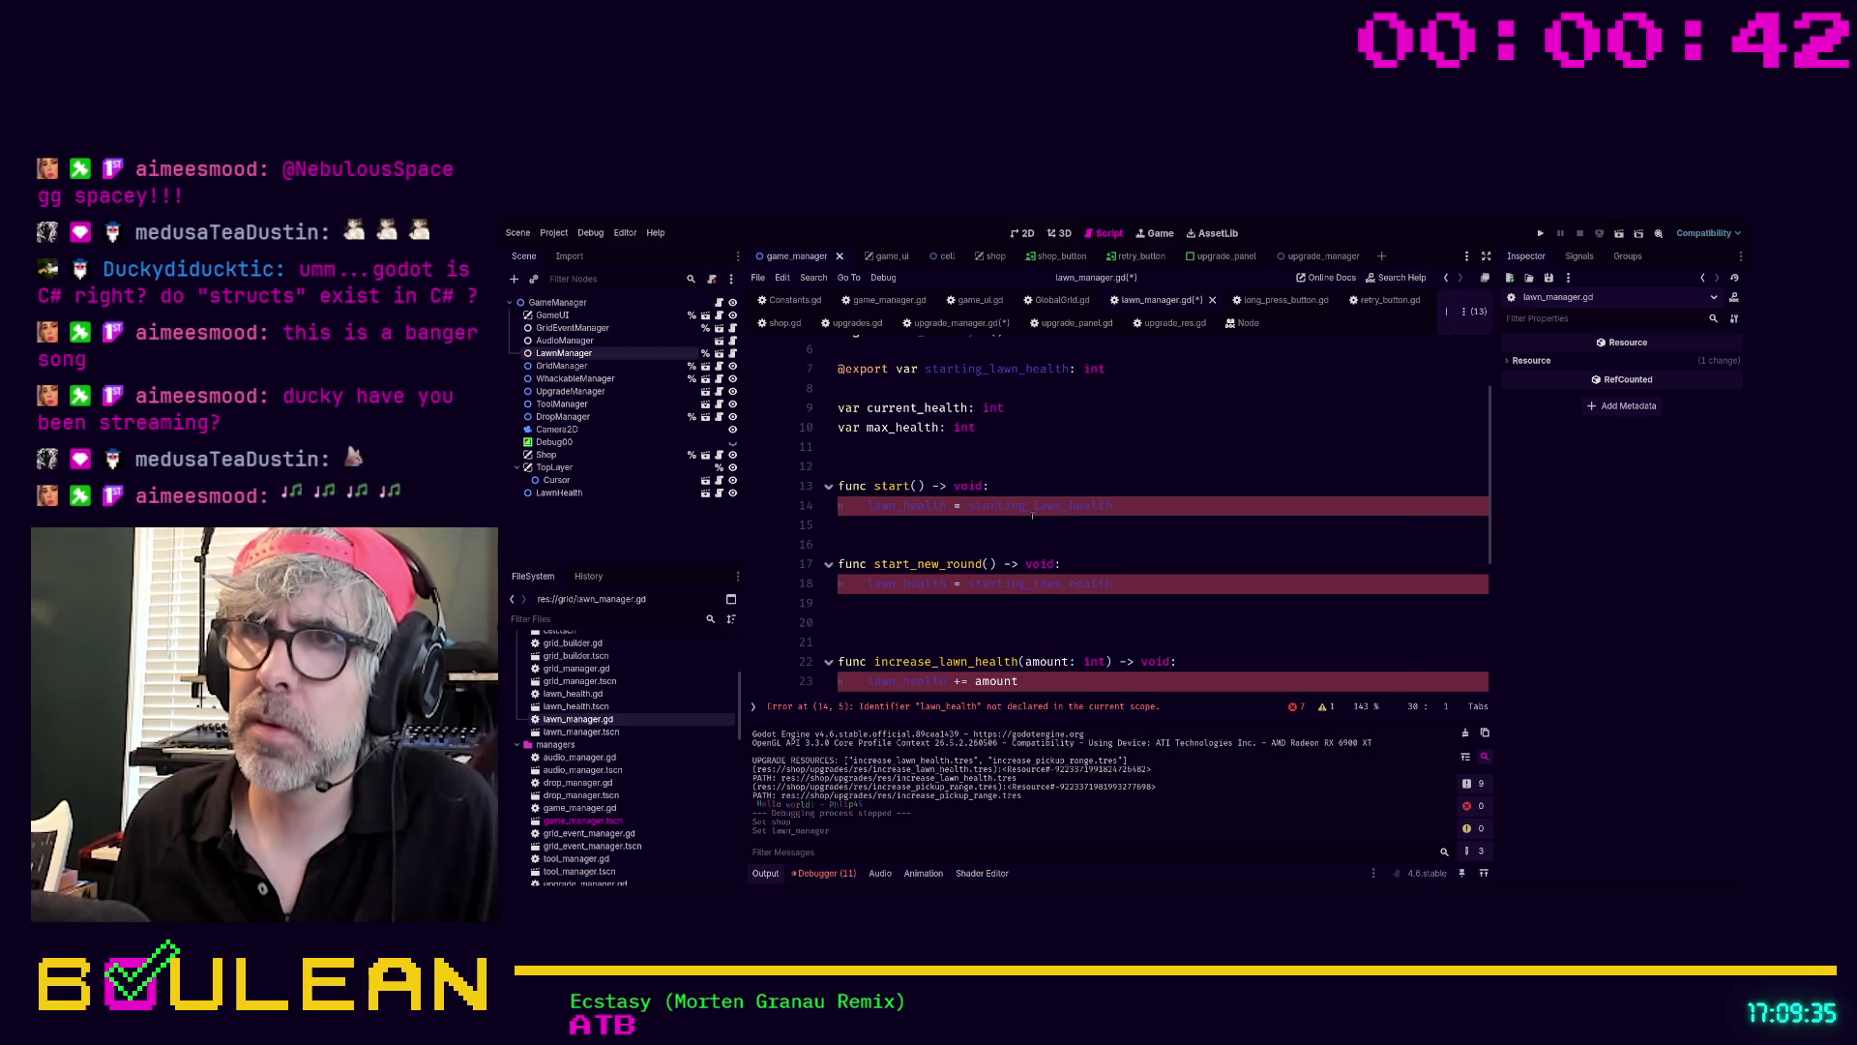
Step: Replace lawn_health with current_health in start(), start_new_round() and increase_lawn_health
click(909, 506)
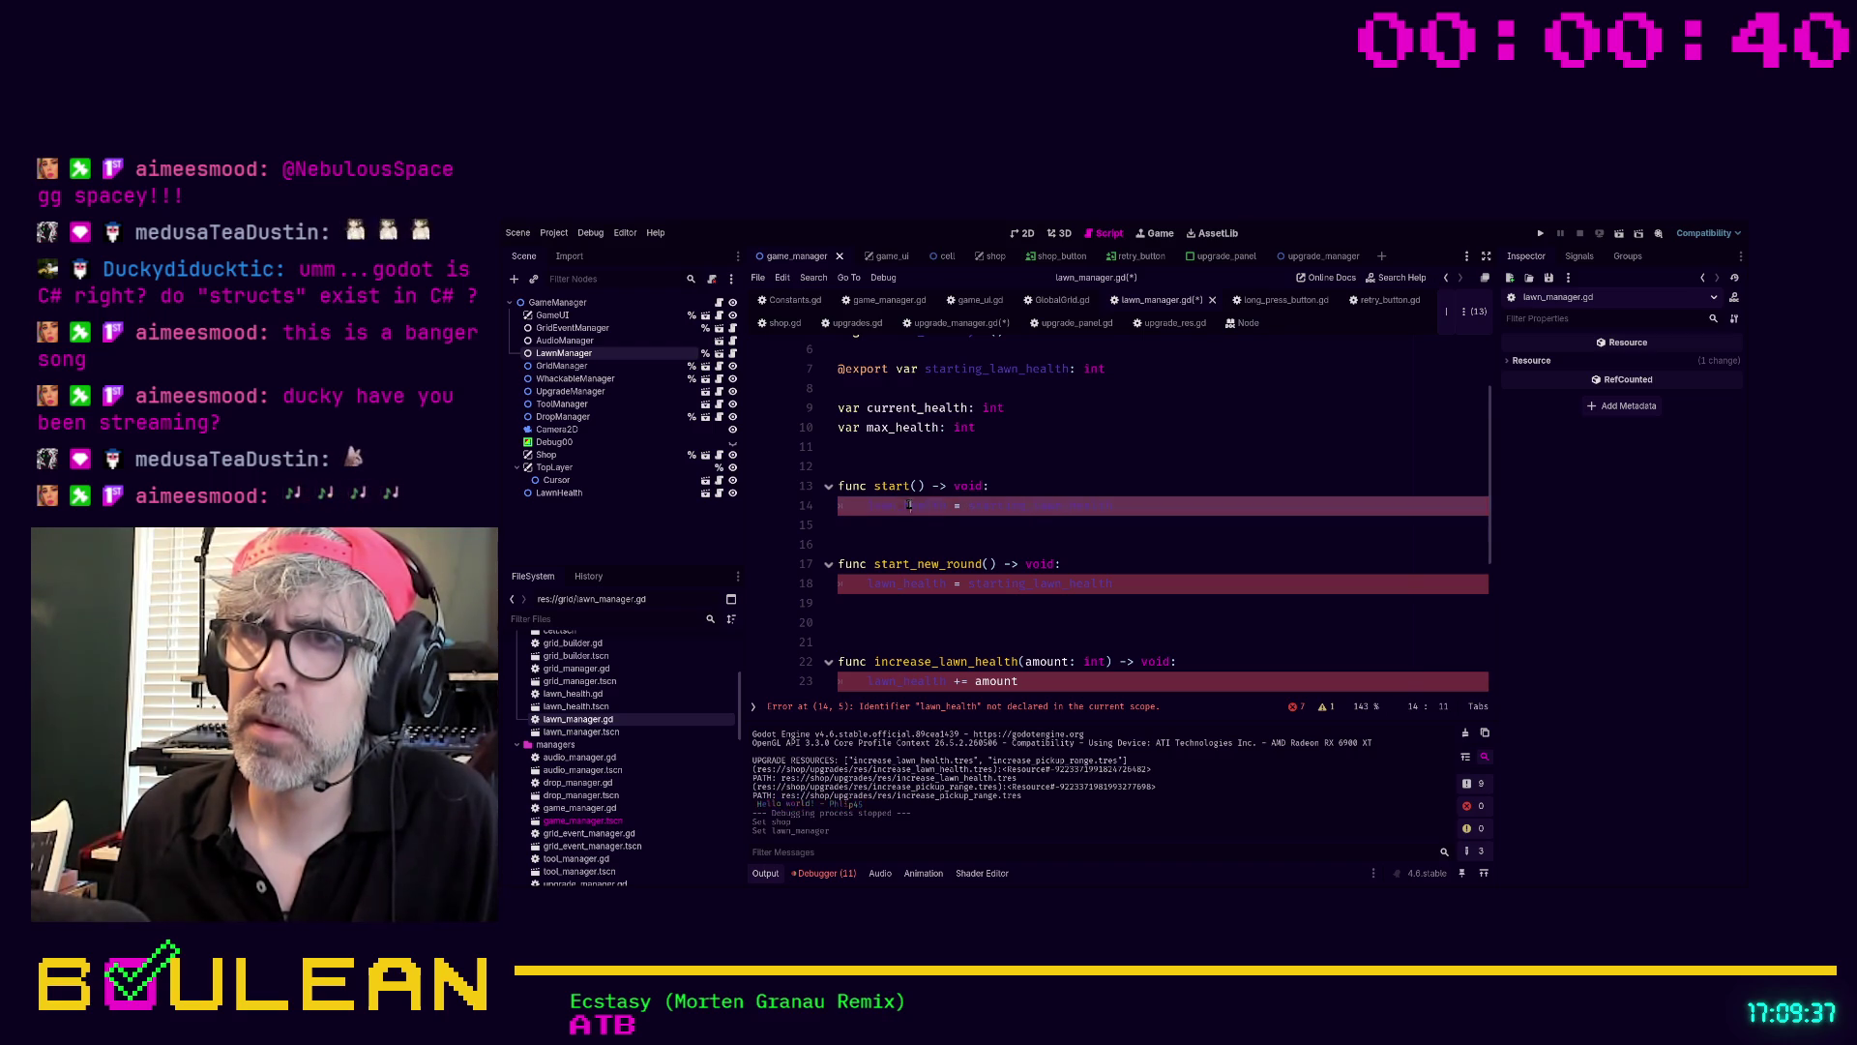
double_click(909, 506)
text(current_health)
double_click(896, 585)
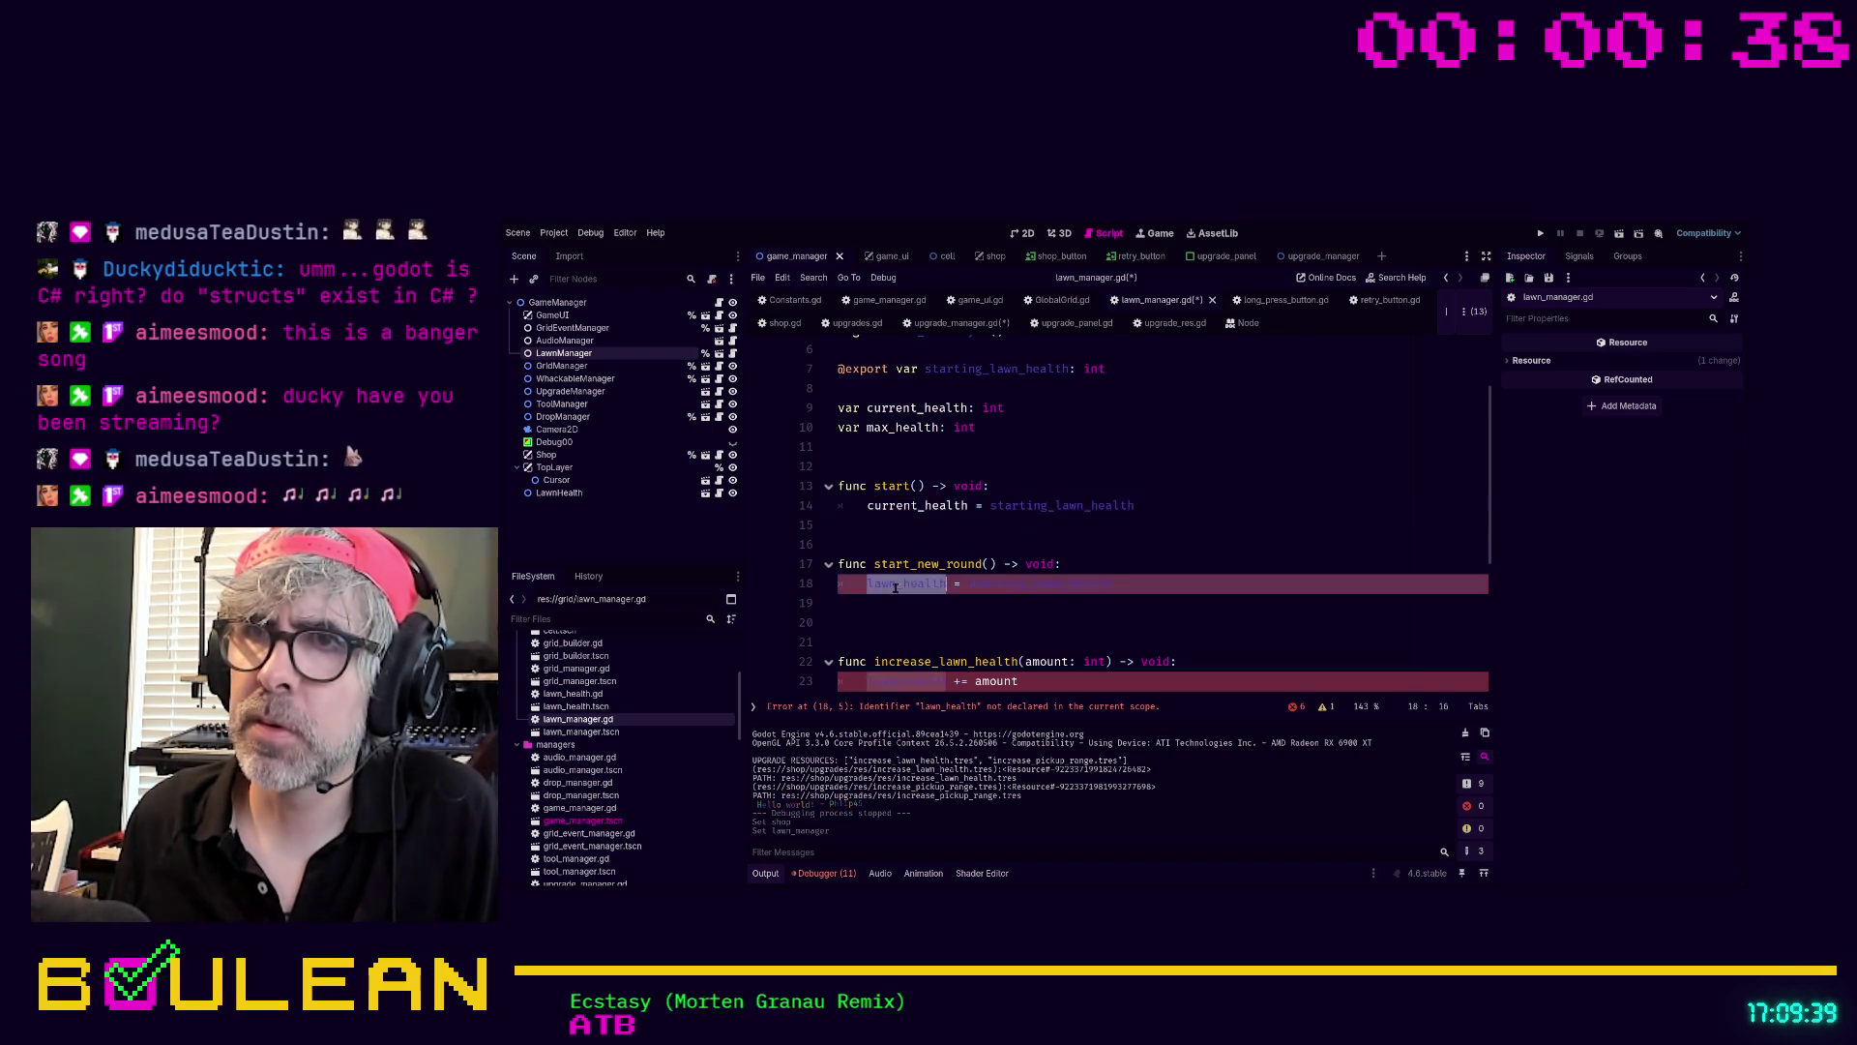
text(current_health)
double_click(900, 681)
text(current_health)
Step: Replace lawn_health with current_health in the line 24 emit call
scroll(884, 601, down, 2)
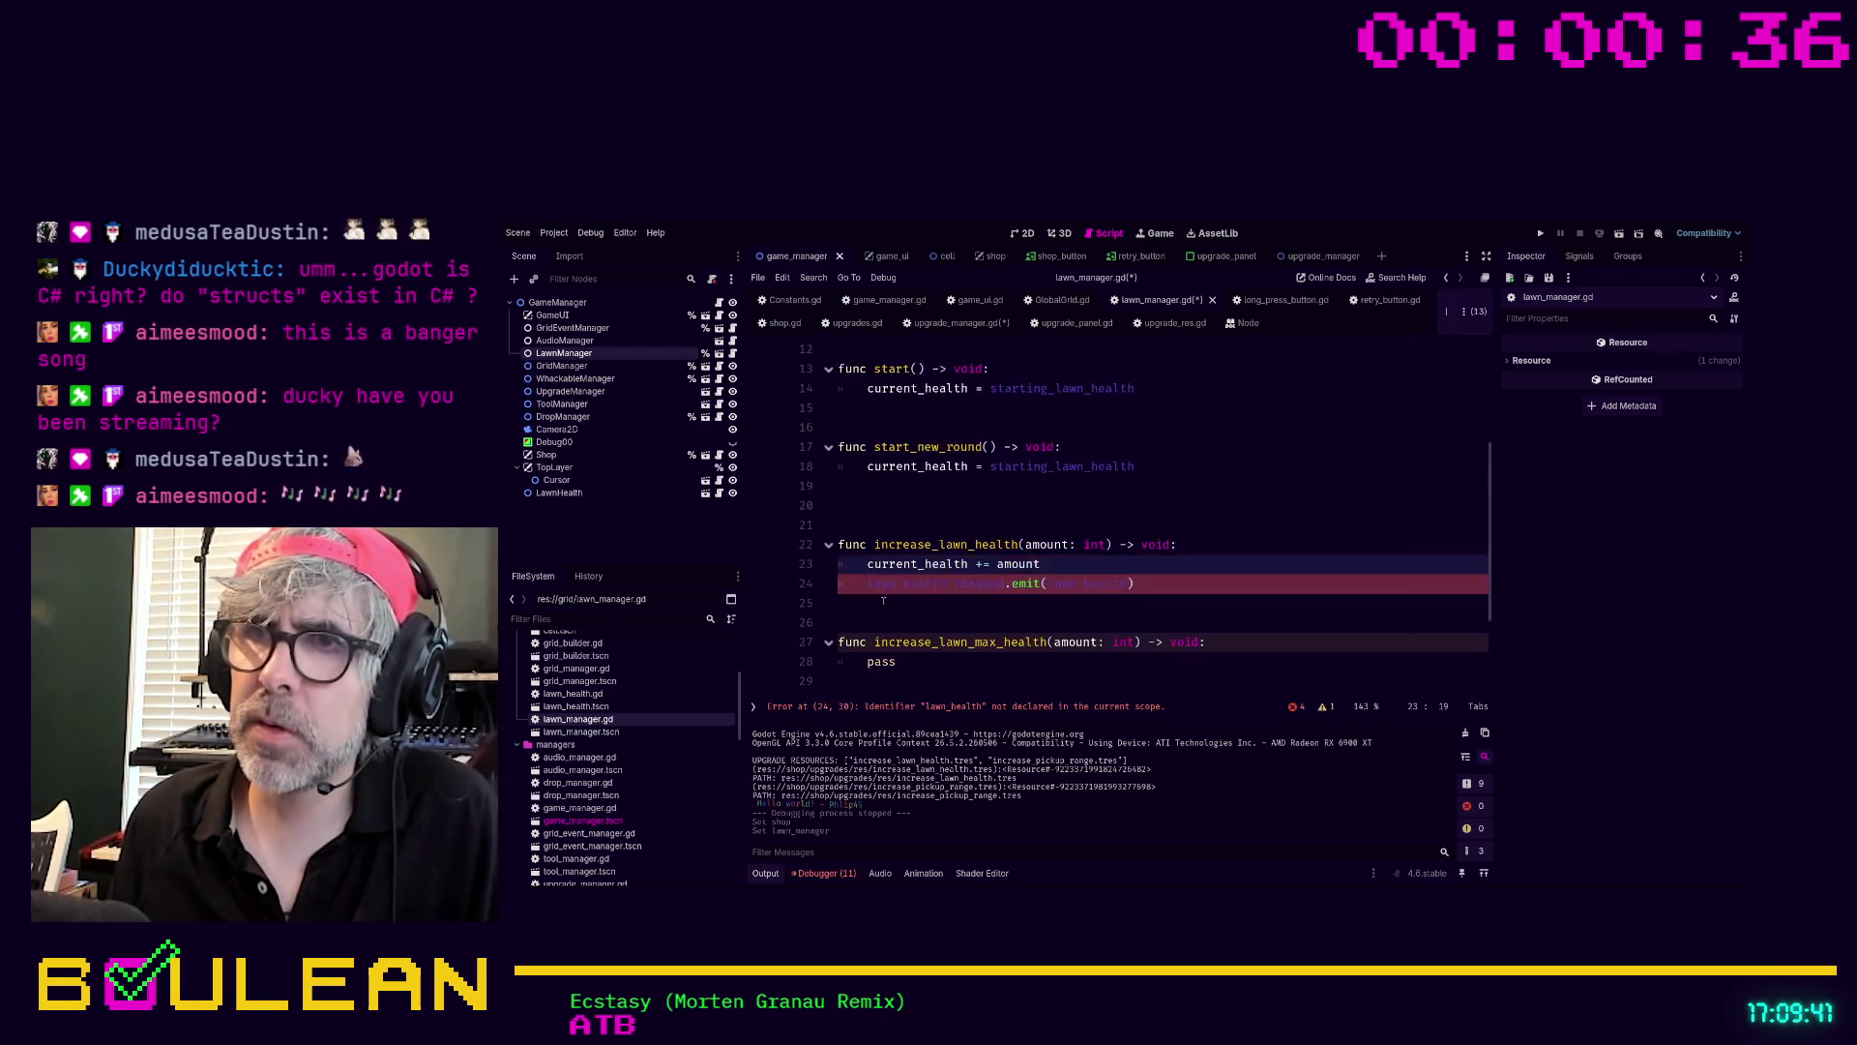
scroll(884, 601, down, 2)
double_click(1064, 466)
text(current_health)
double_click(1089, 642)
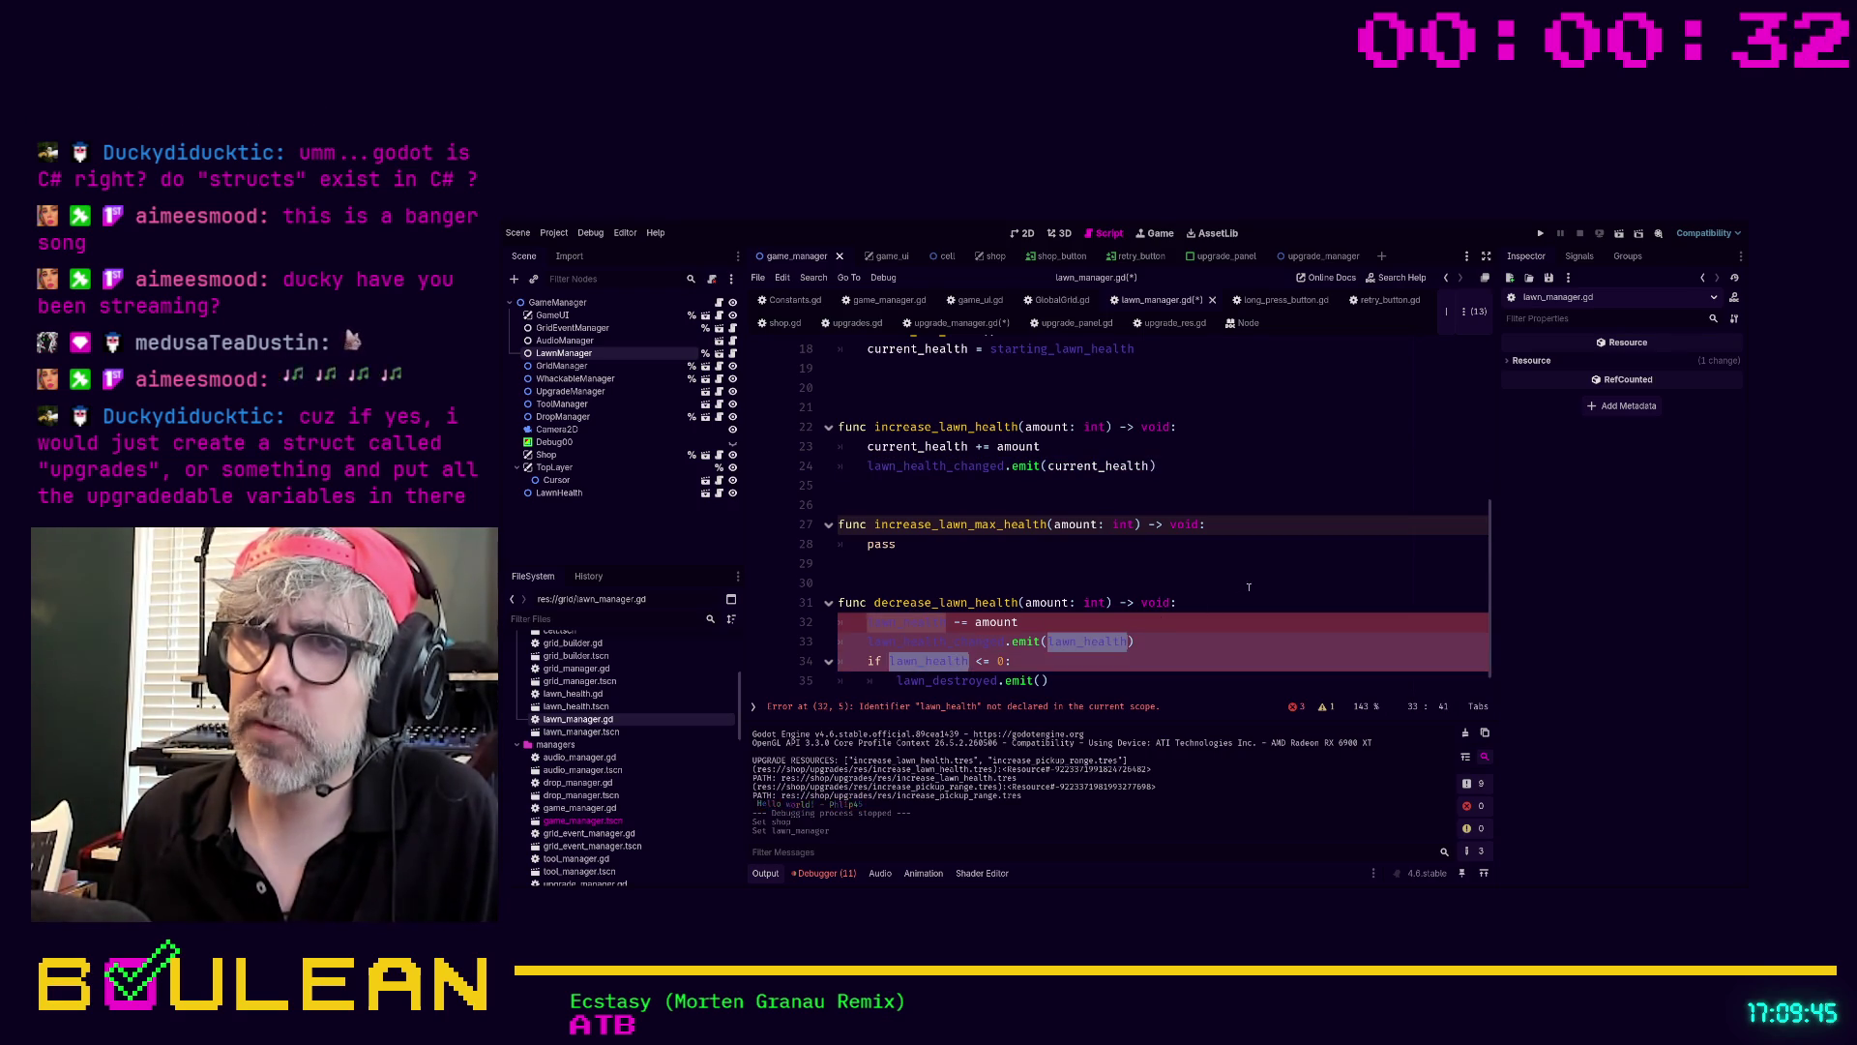
Step: Swap lawn_health for current_health in decrease_lawn_health's subtraction, emit call and zero check
scroll(1258, 580, up, 5)
scroll(1257, 553, down, 5)
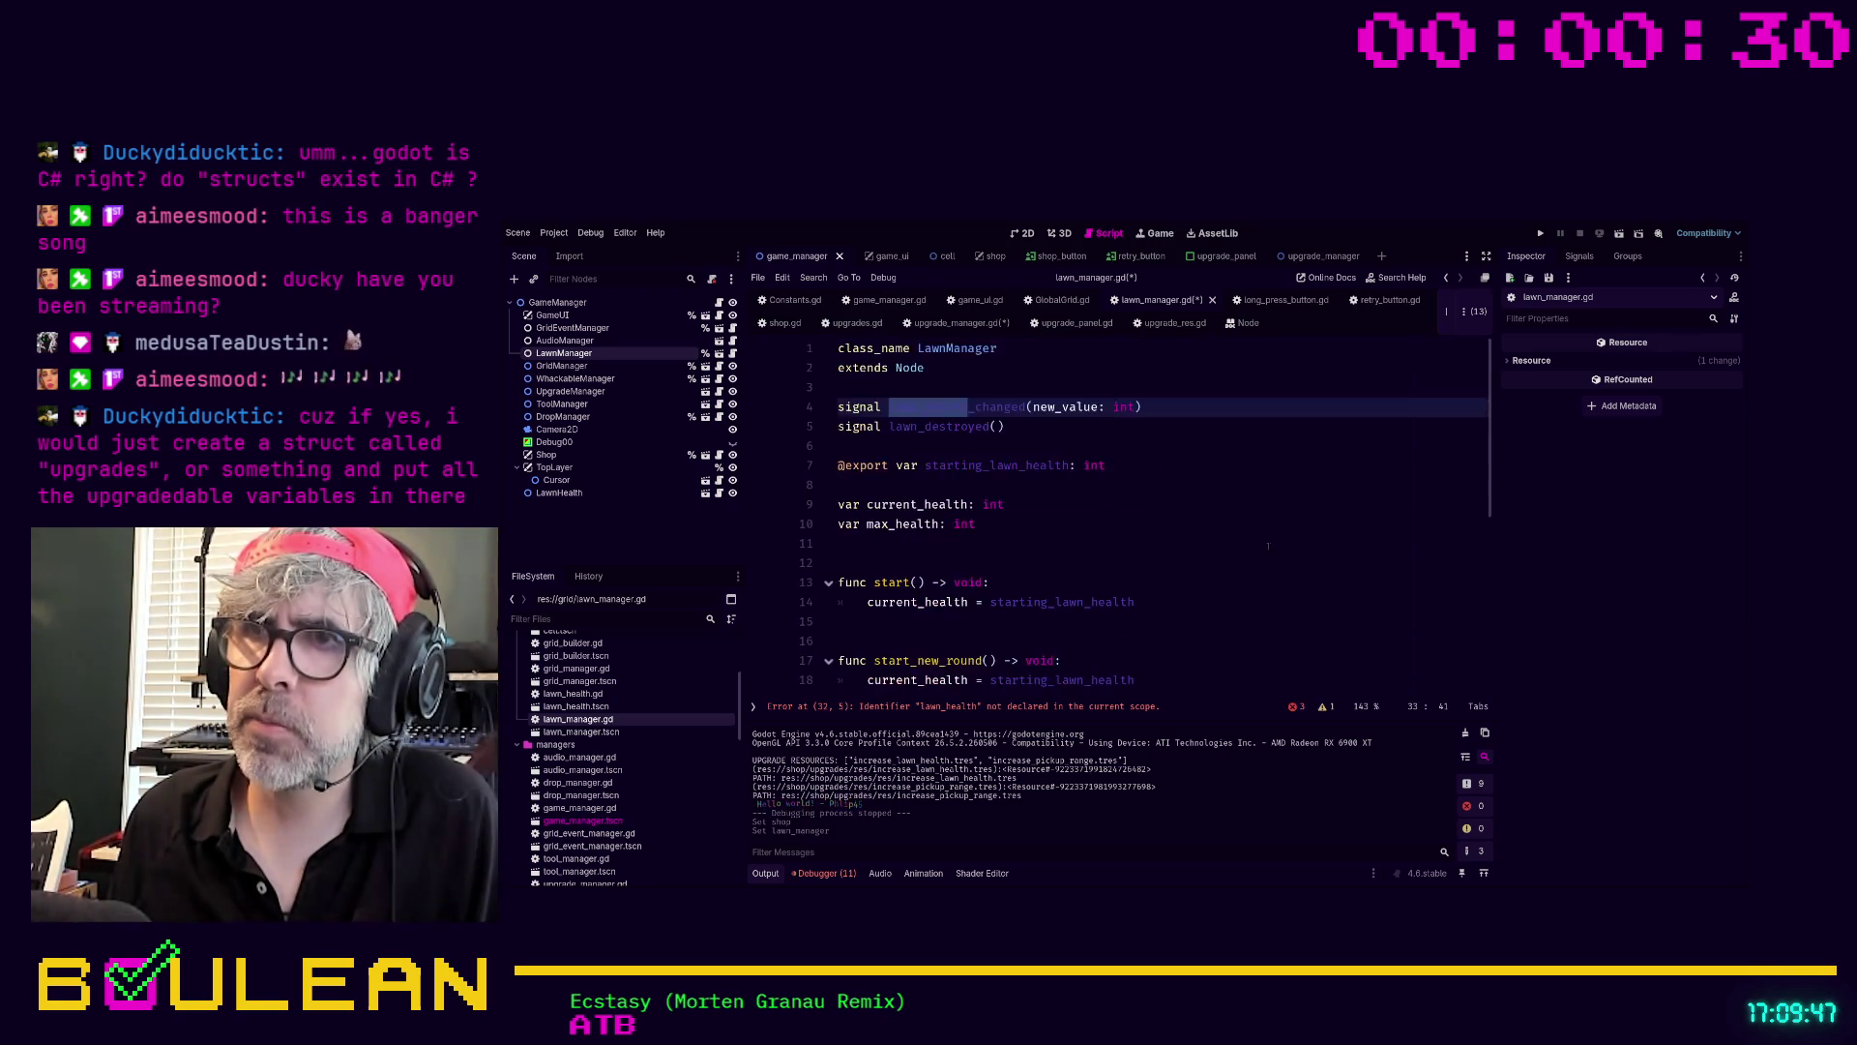
click(868, 603)
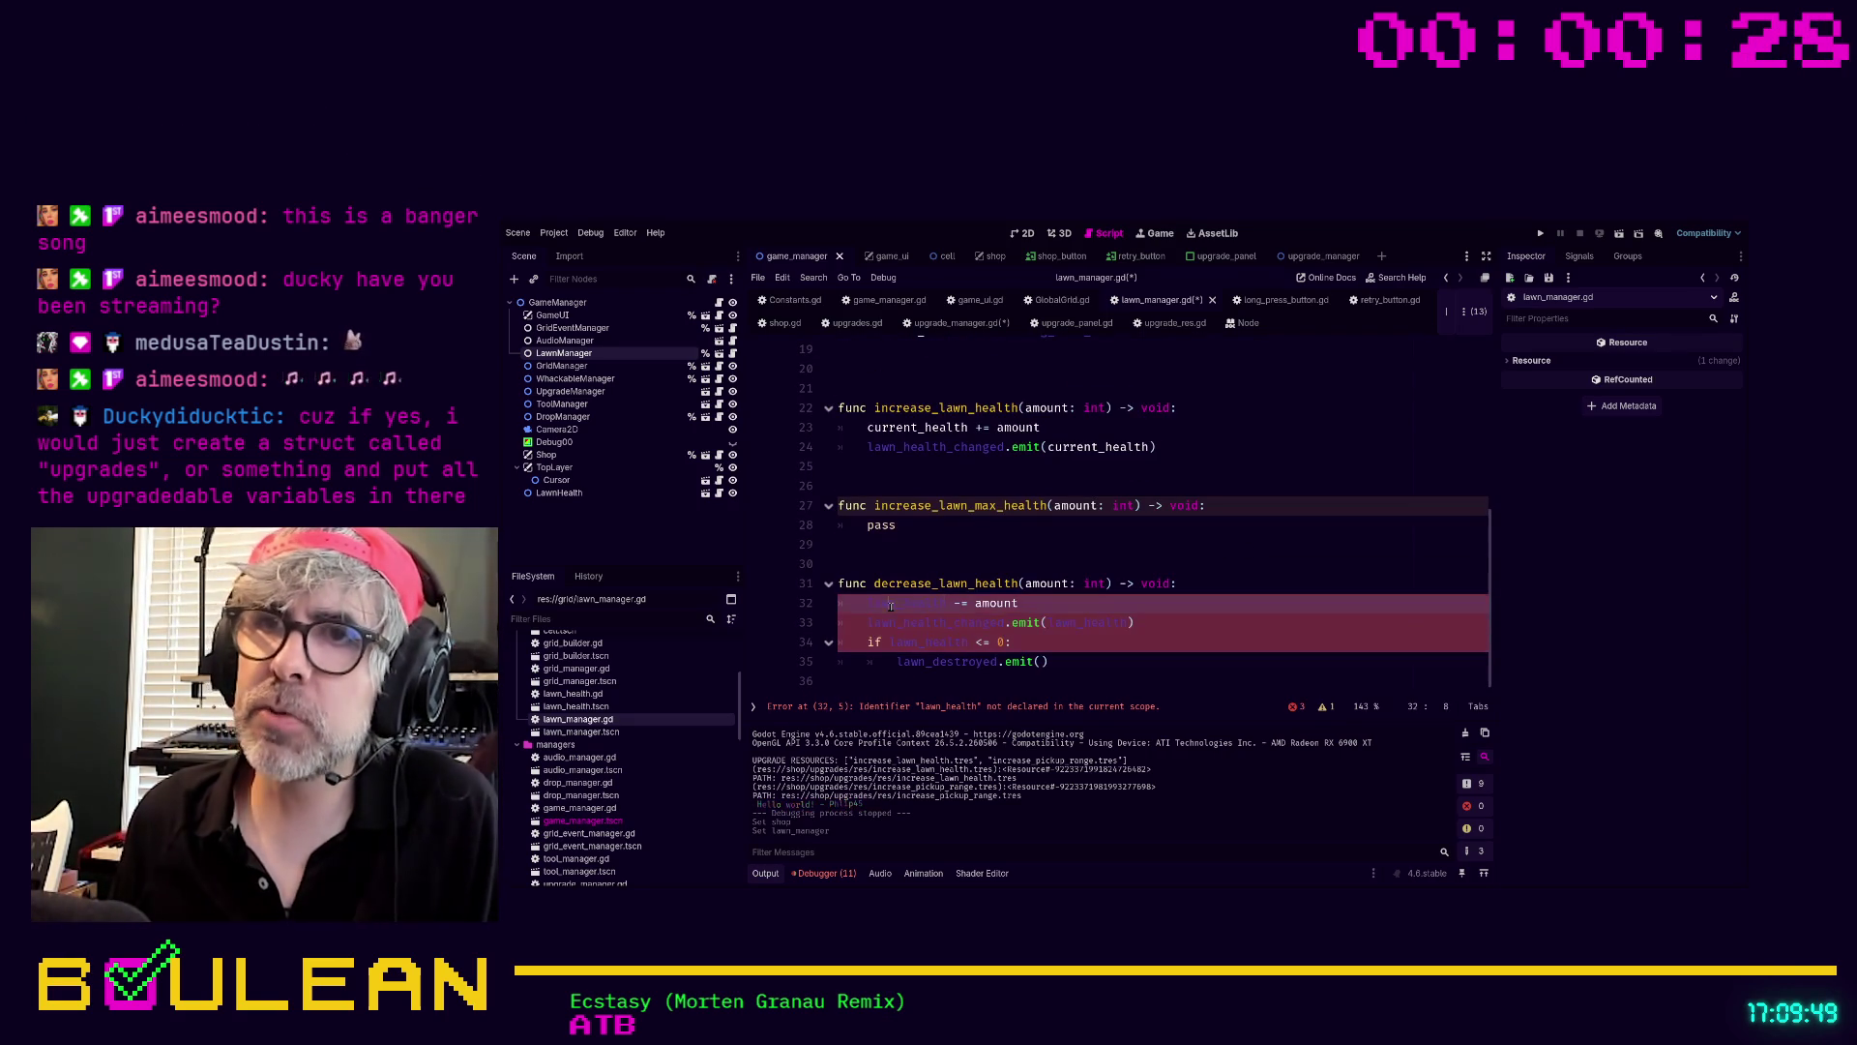
double_click(899, 603)
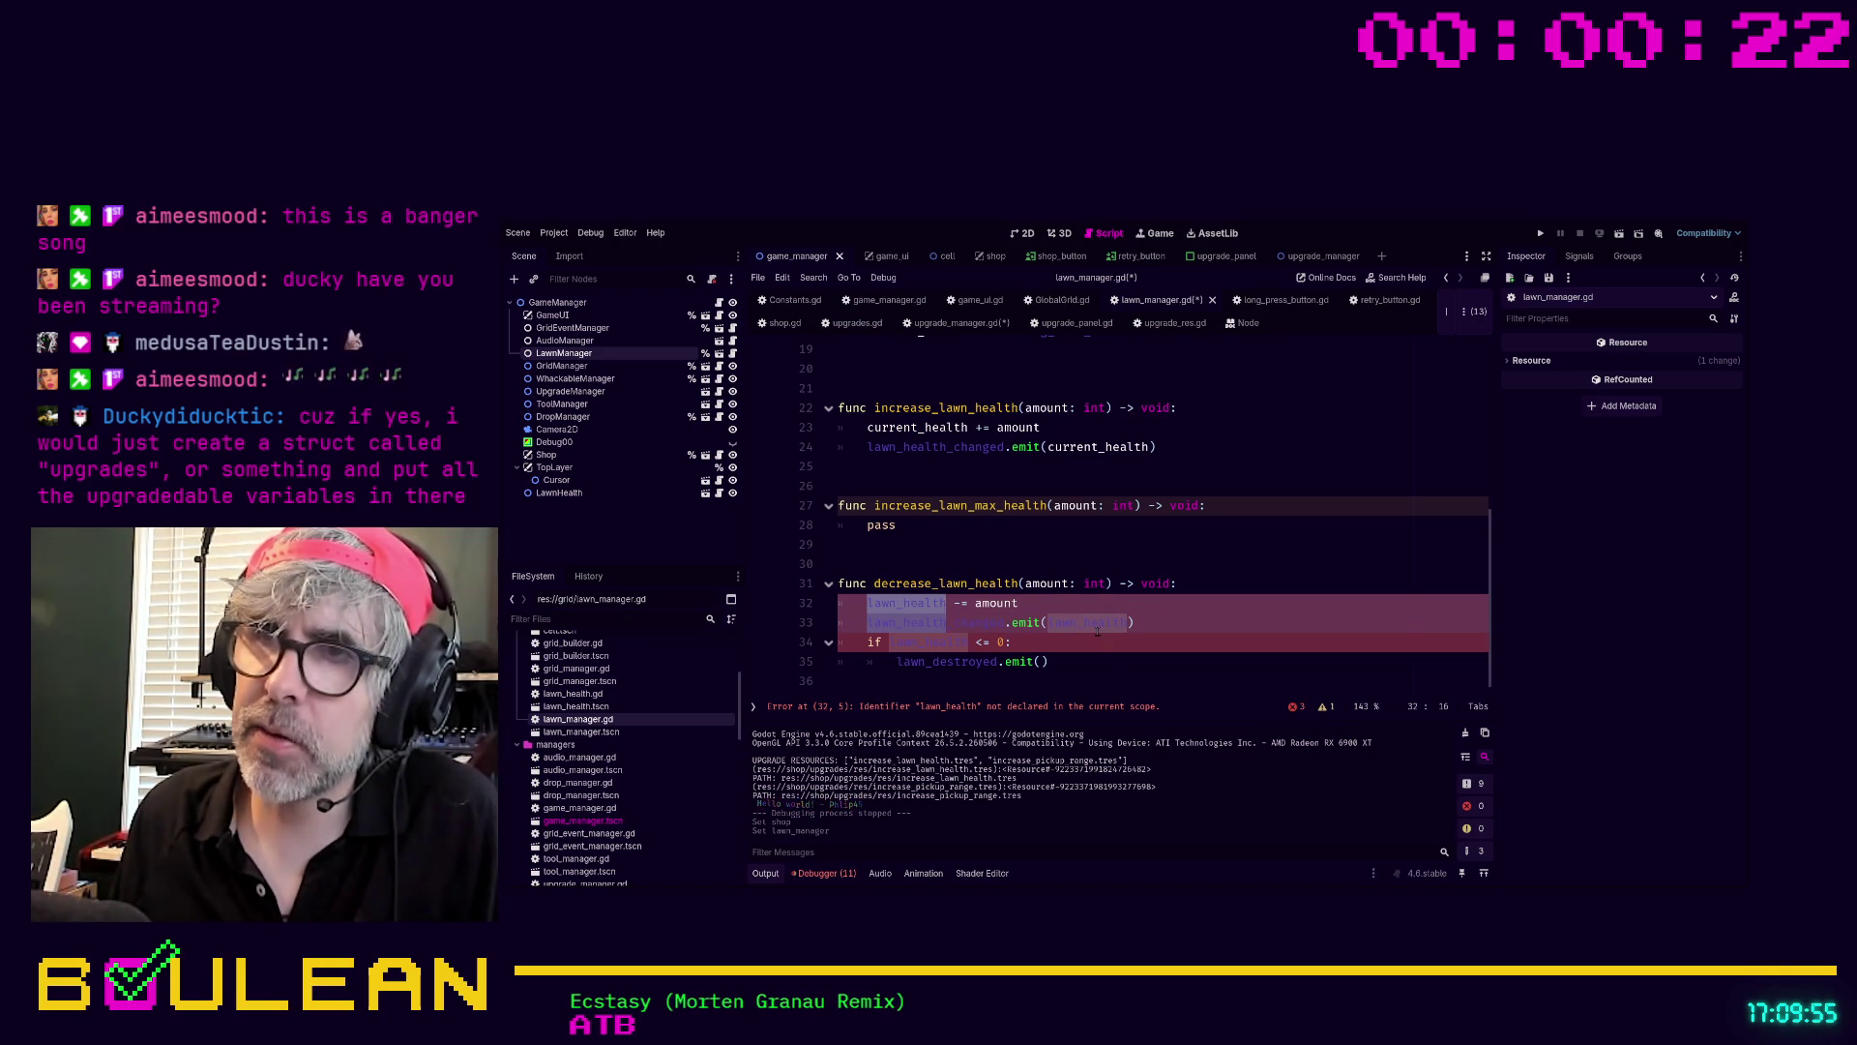
text(current_health)
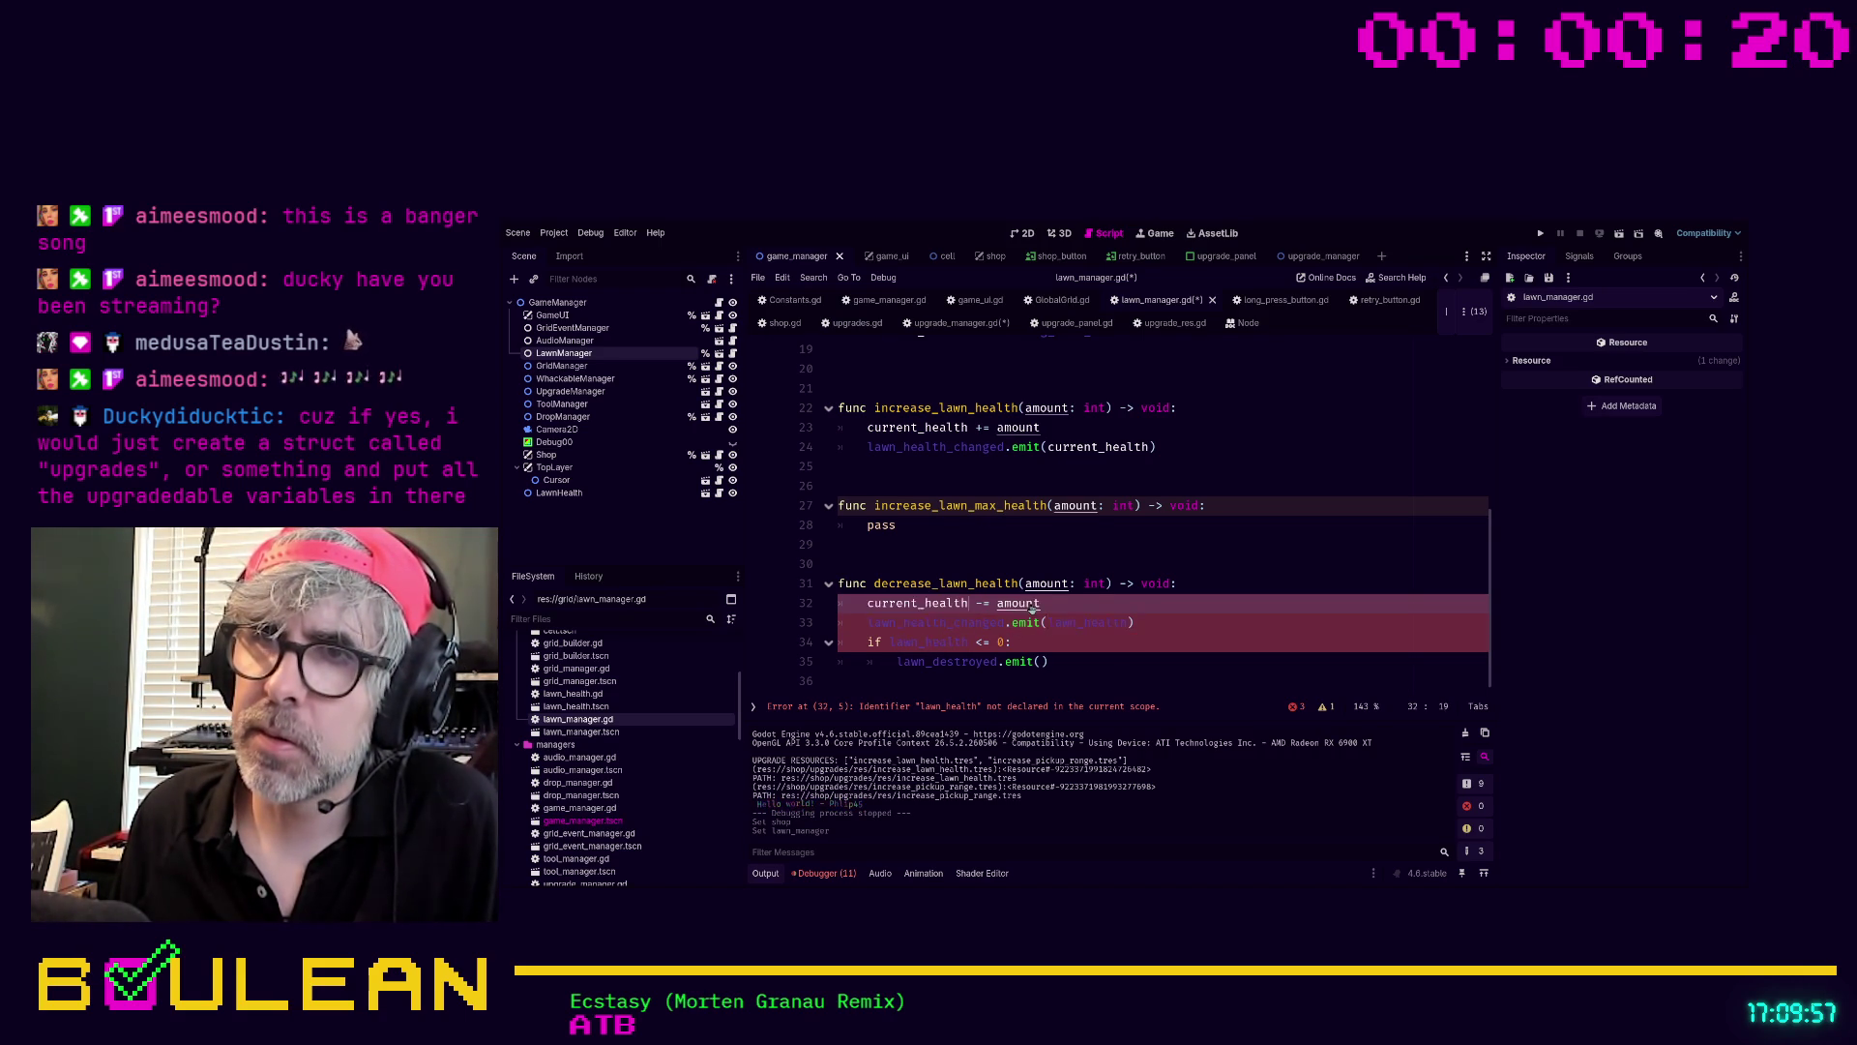
double_click(1092, 624)
text(current_health)
double_click(929, 643)
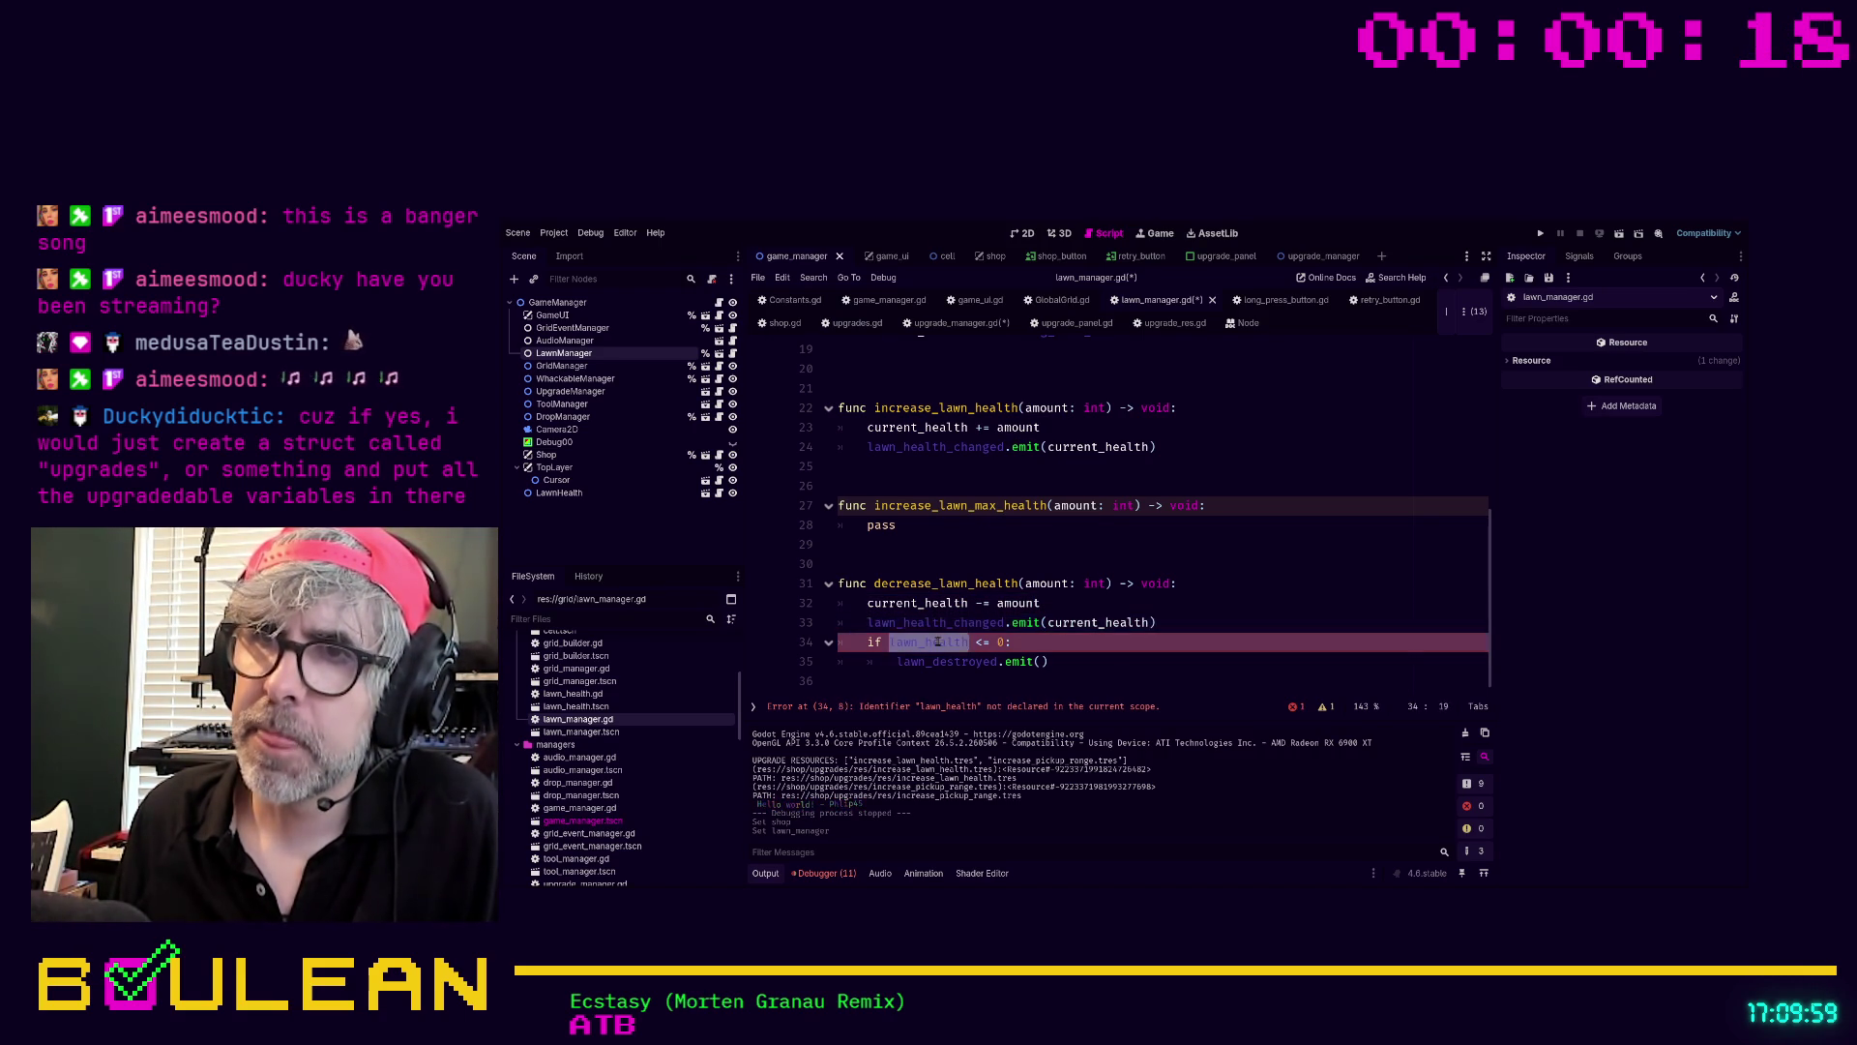
text(current_health)
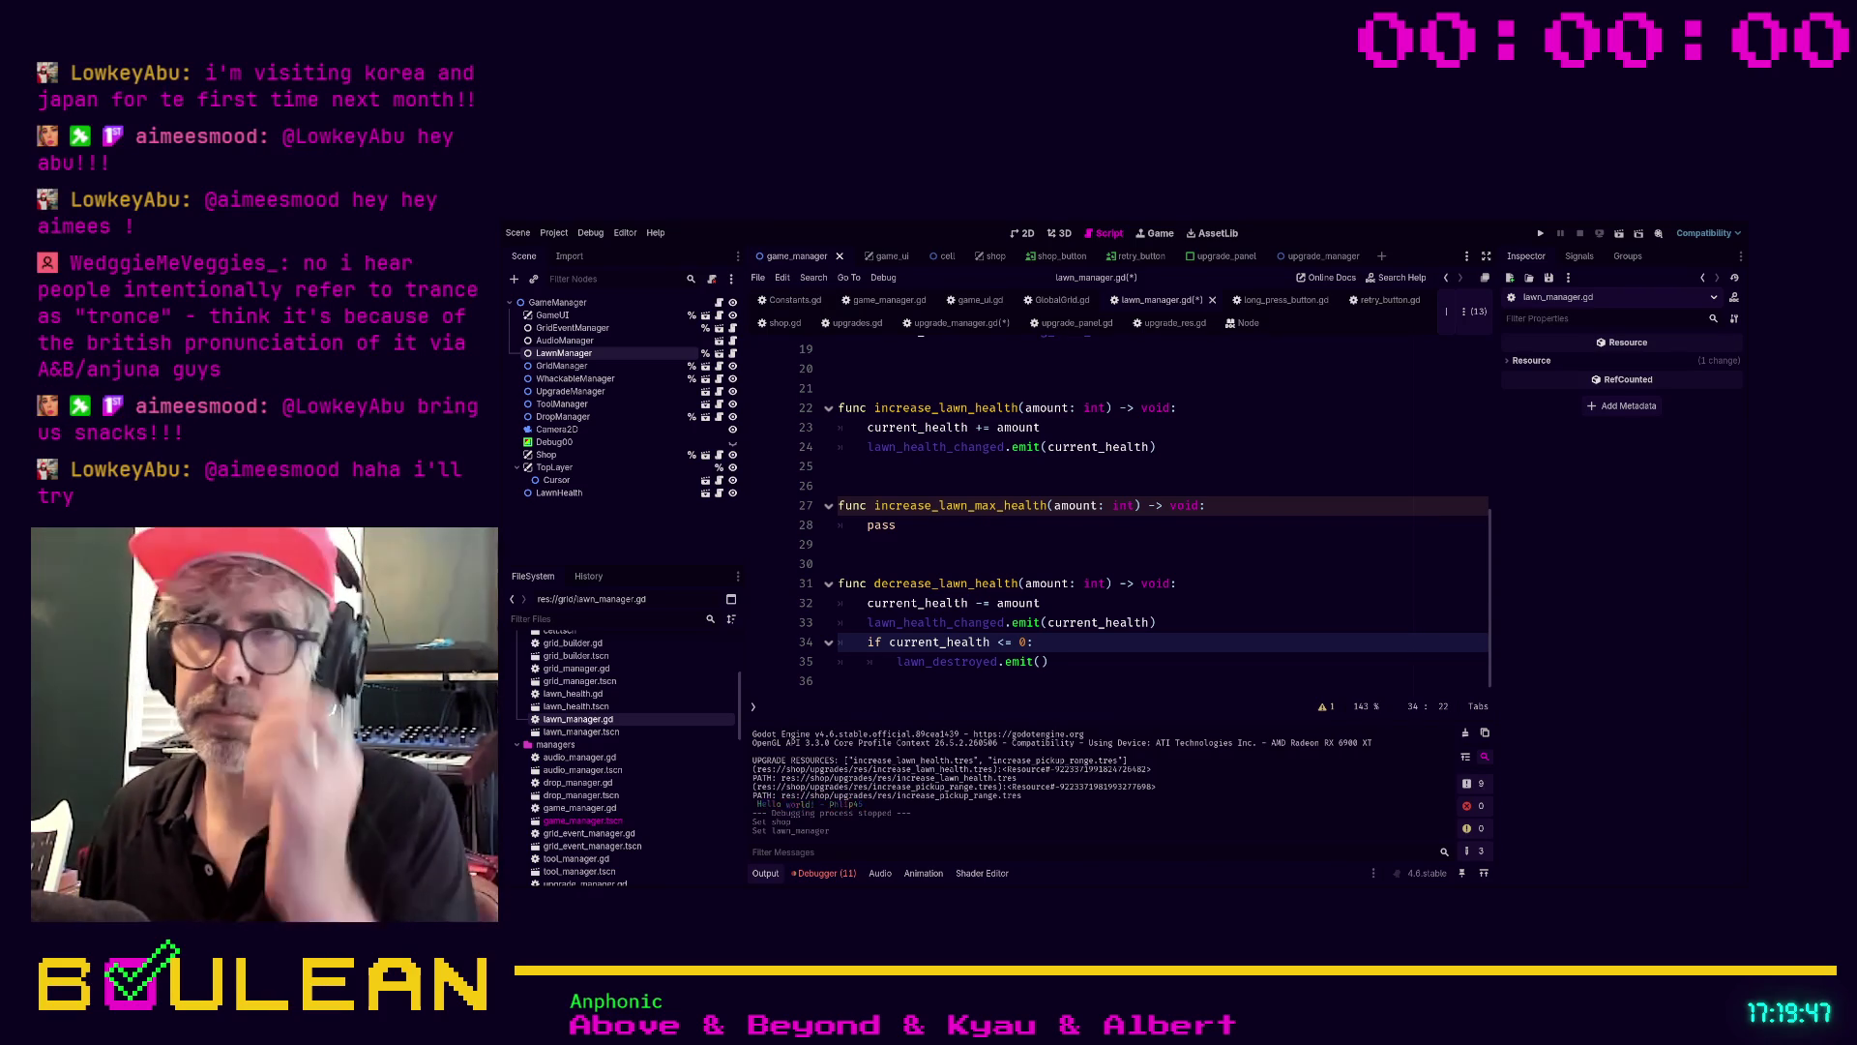
Step: Place the cursor on the pass placeholder line in increase_lawn_max_health
click(975, 528)
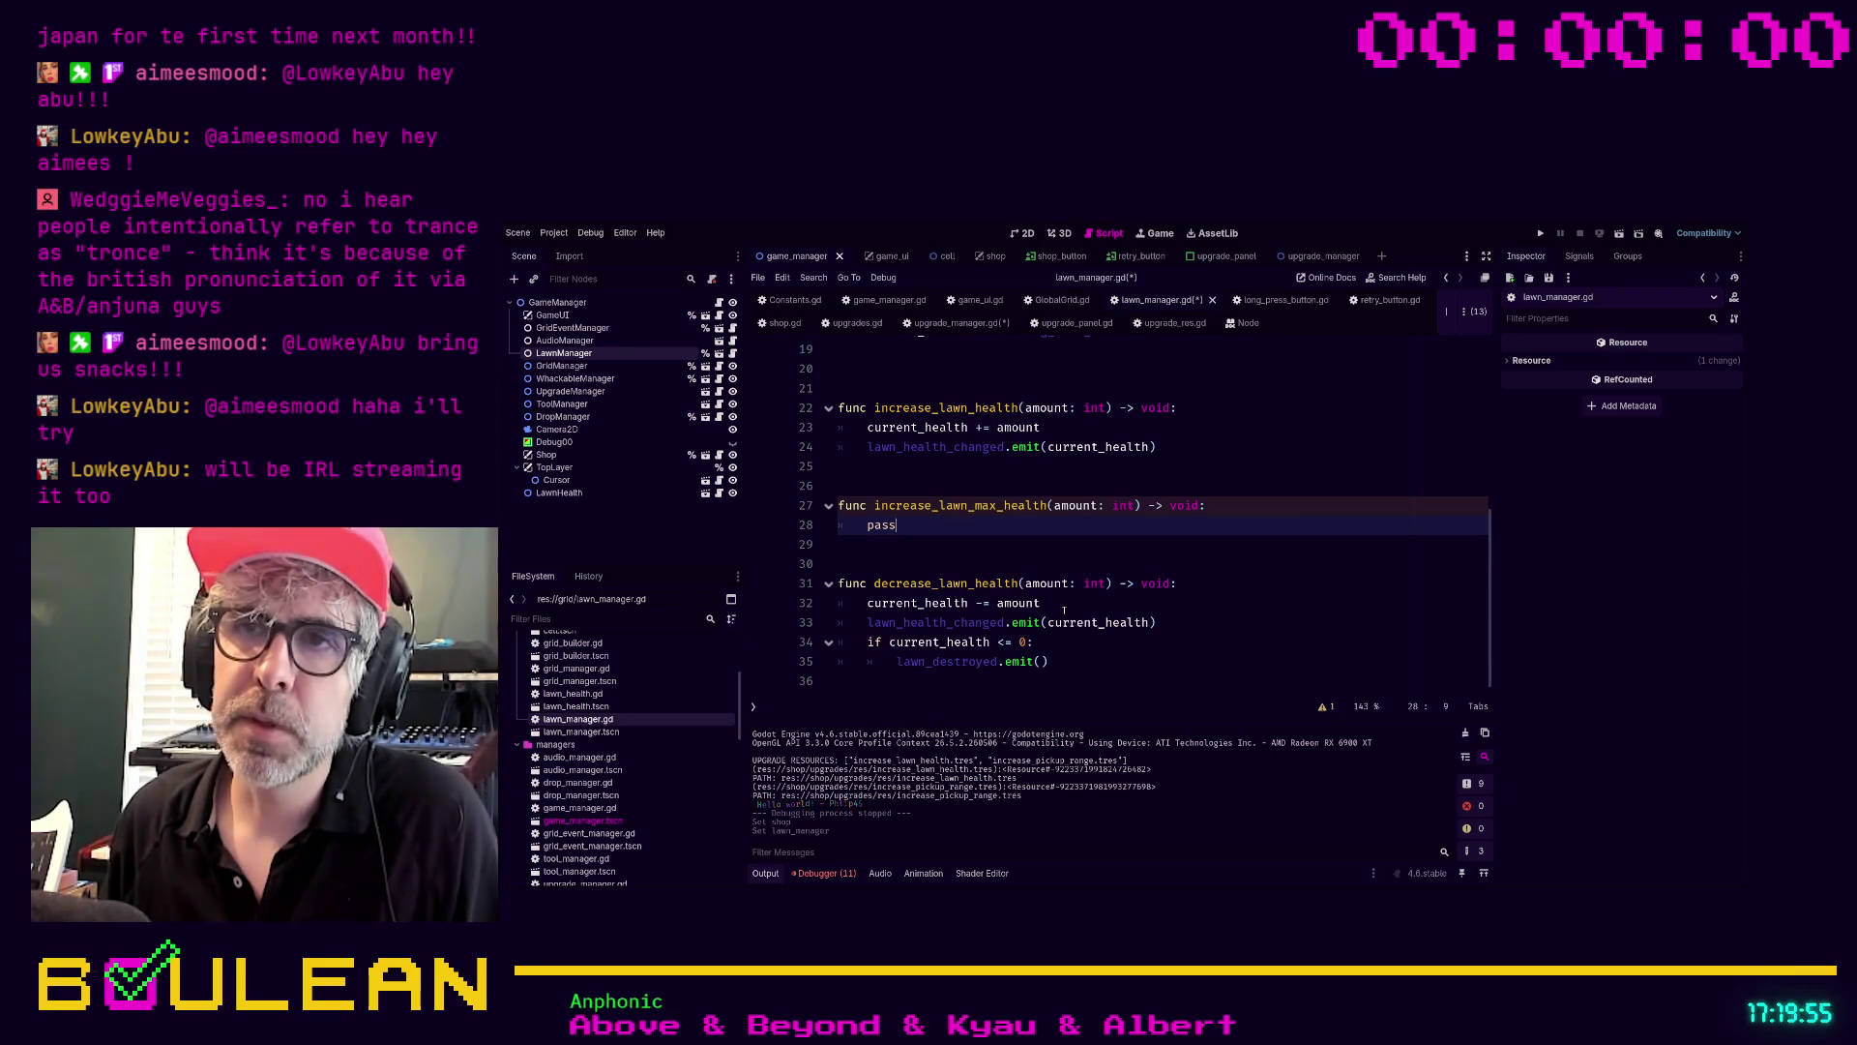
Step: Replace the pass placeholder with 'max_health += amount'
key(shift+Home)
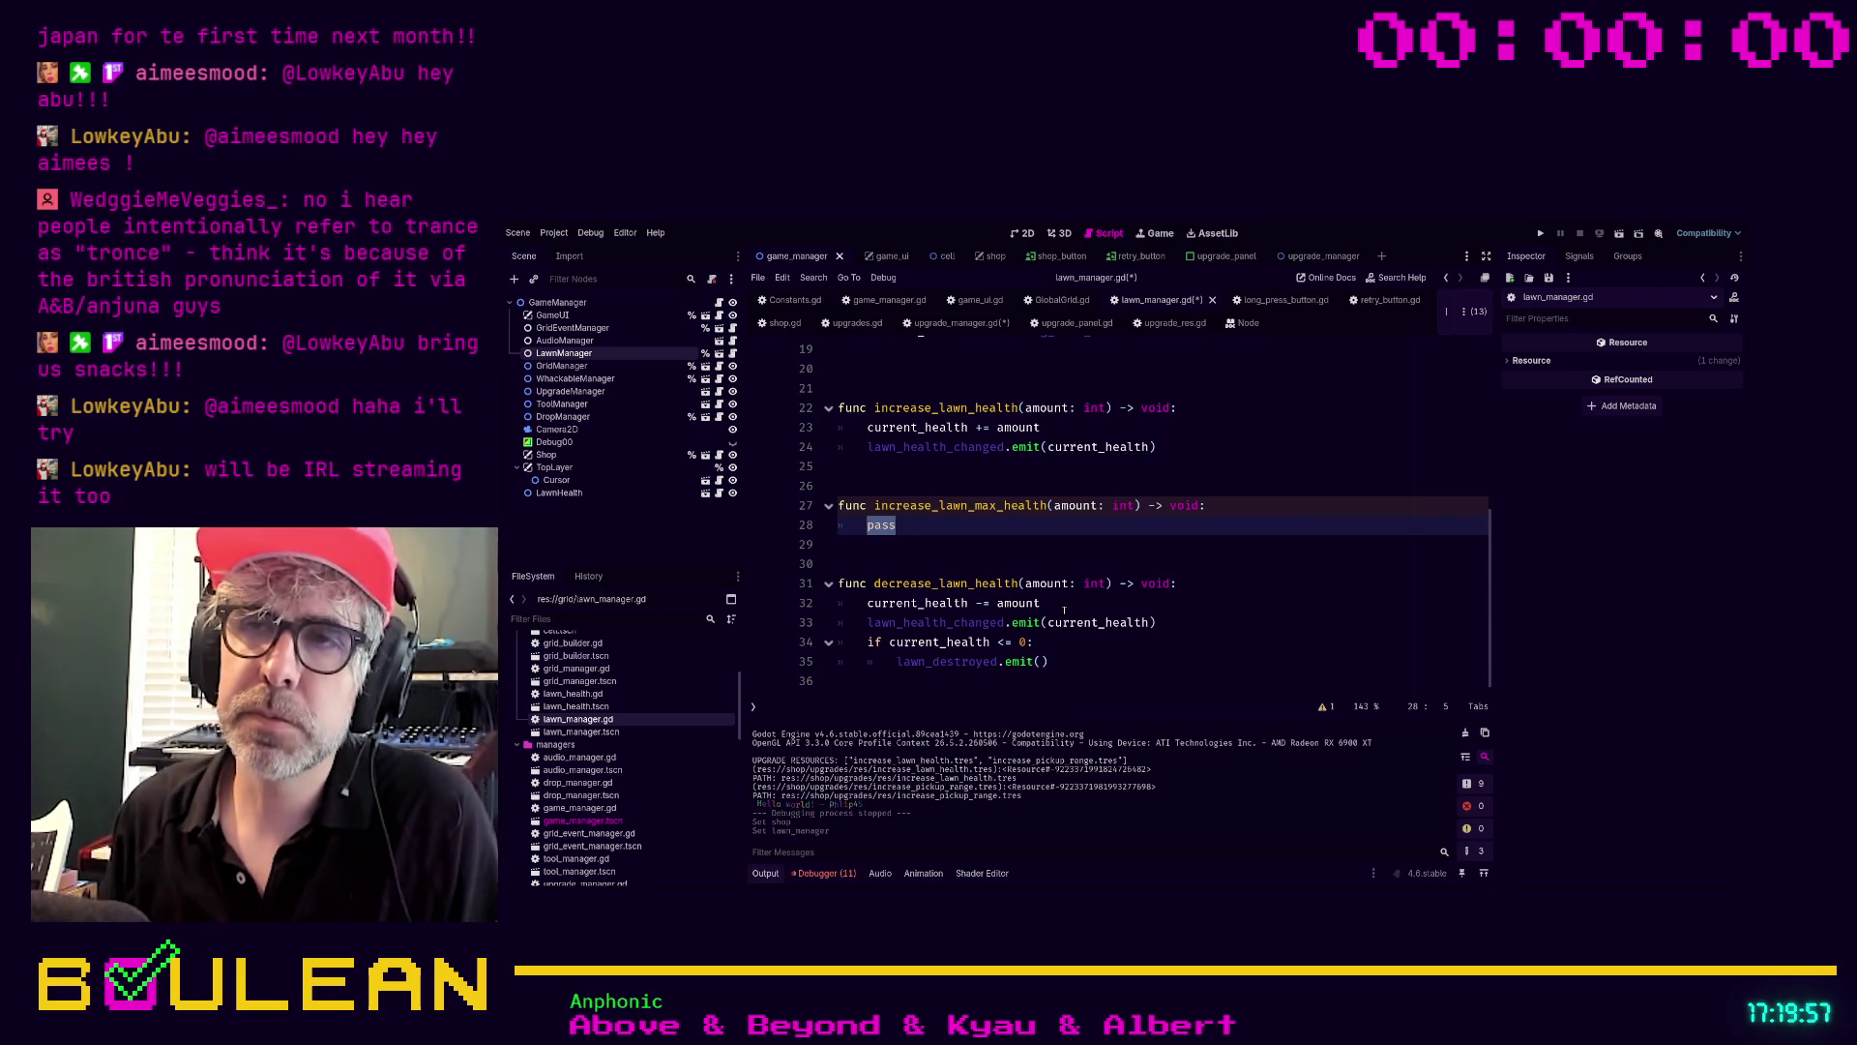
text(max_health)
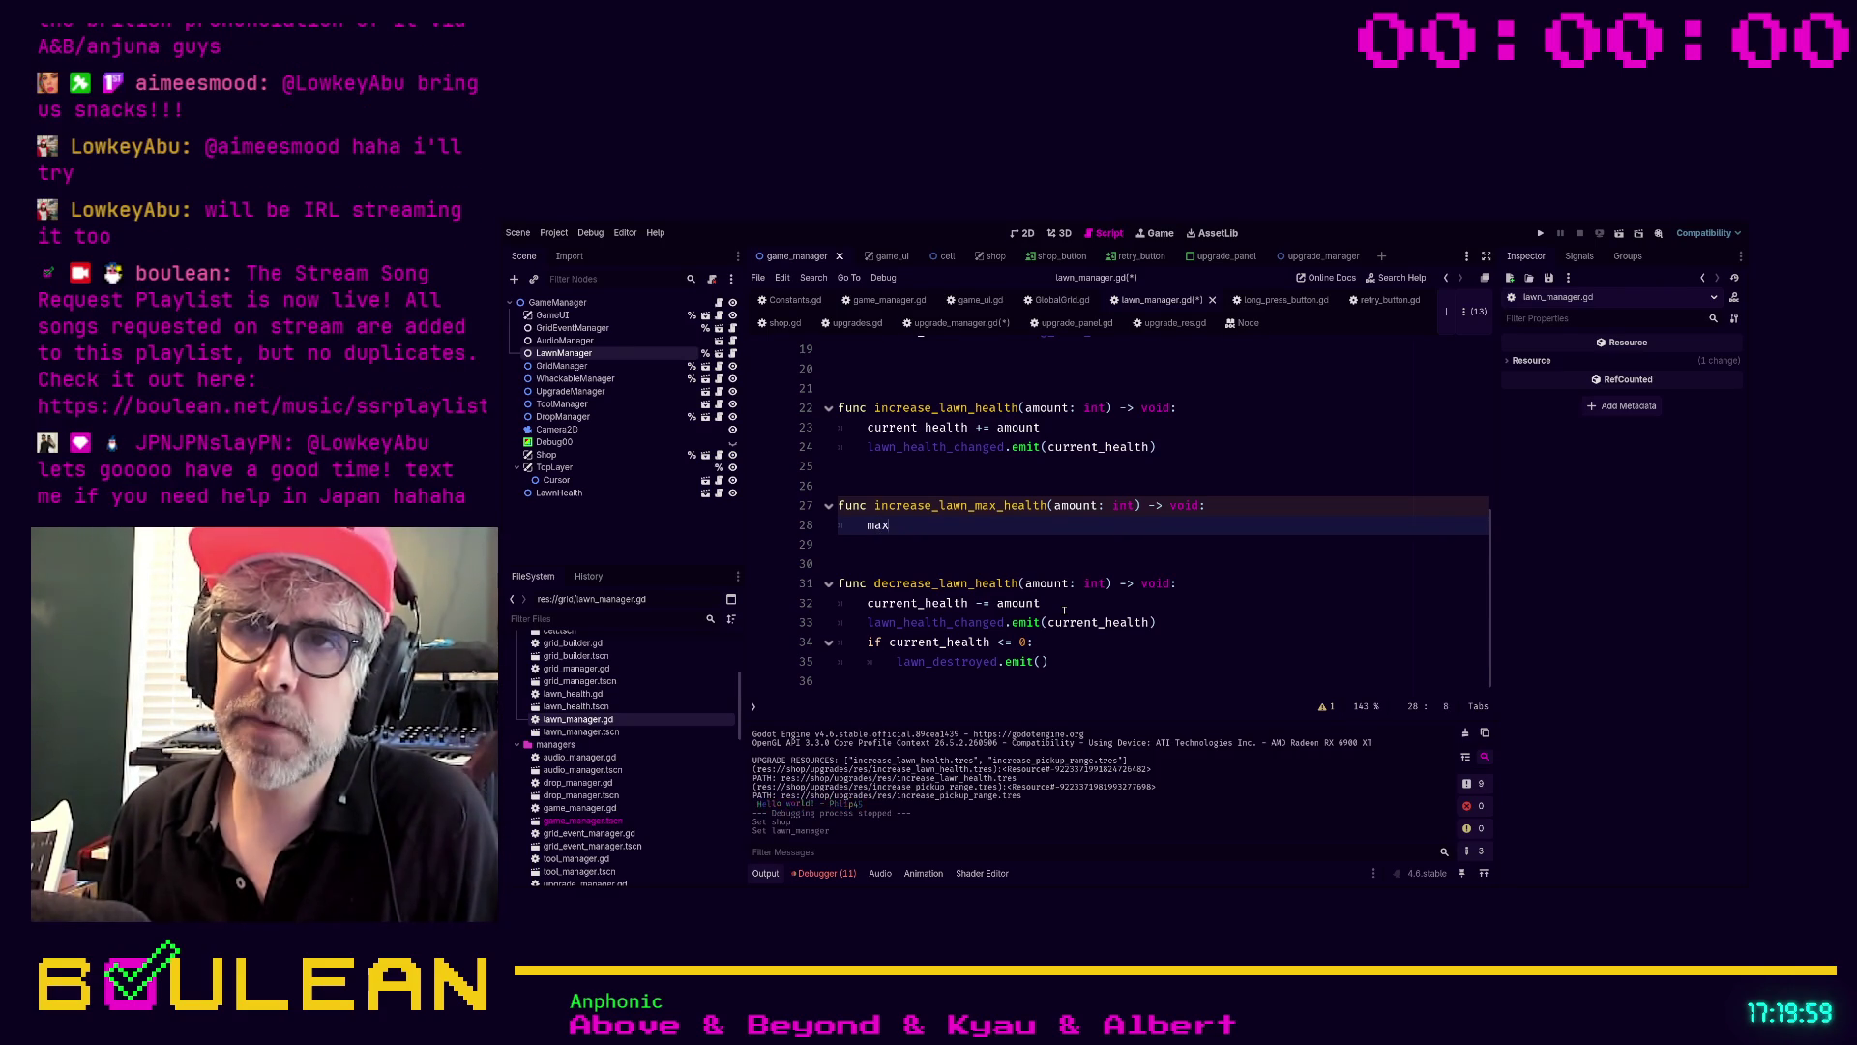
text( +=)
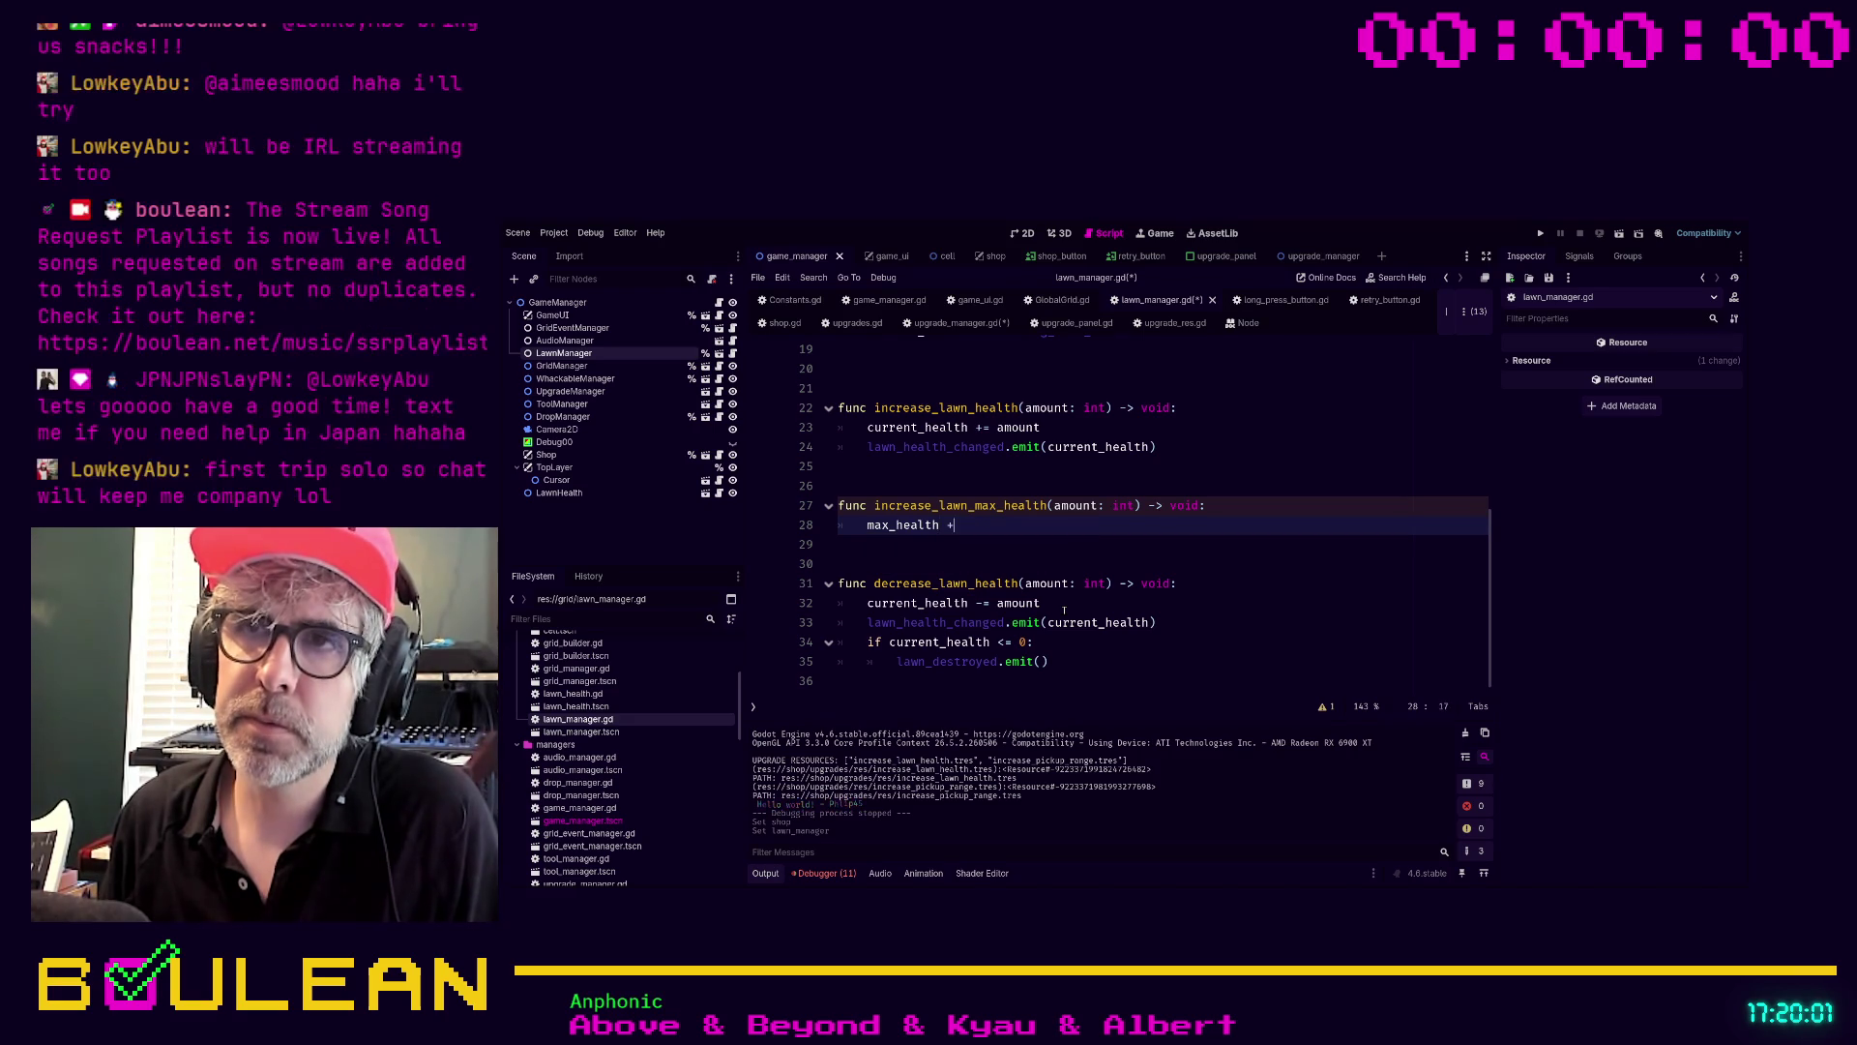
text( amount)
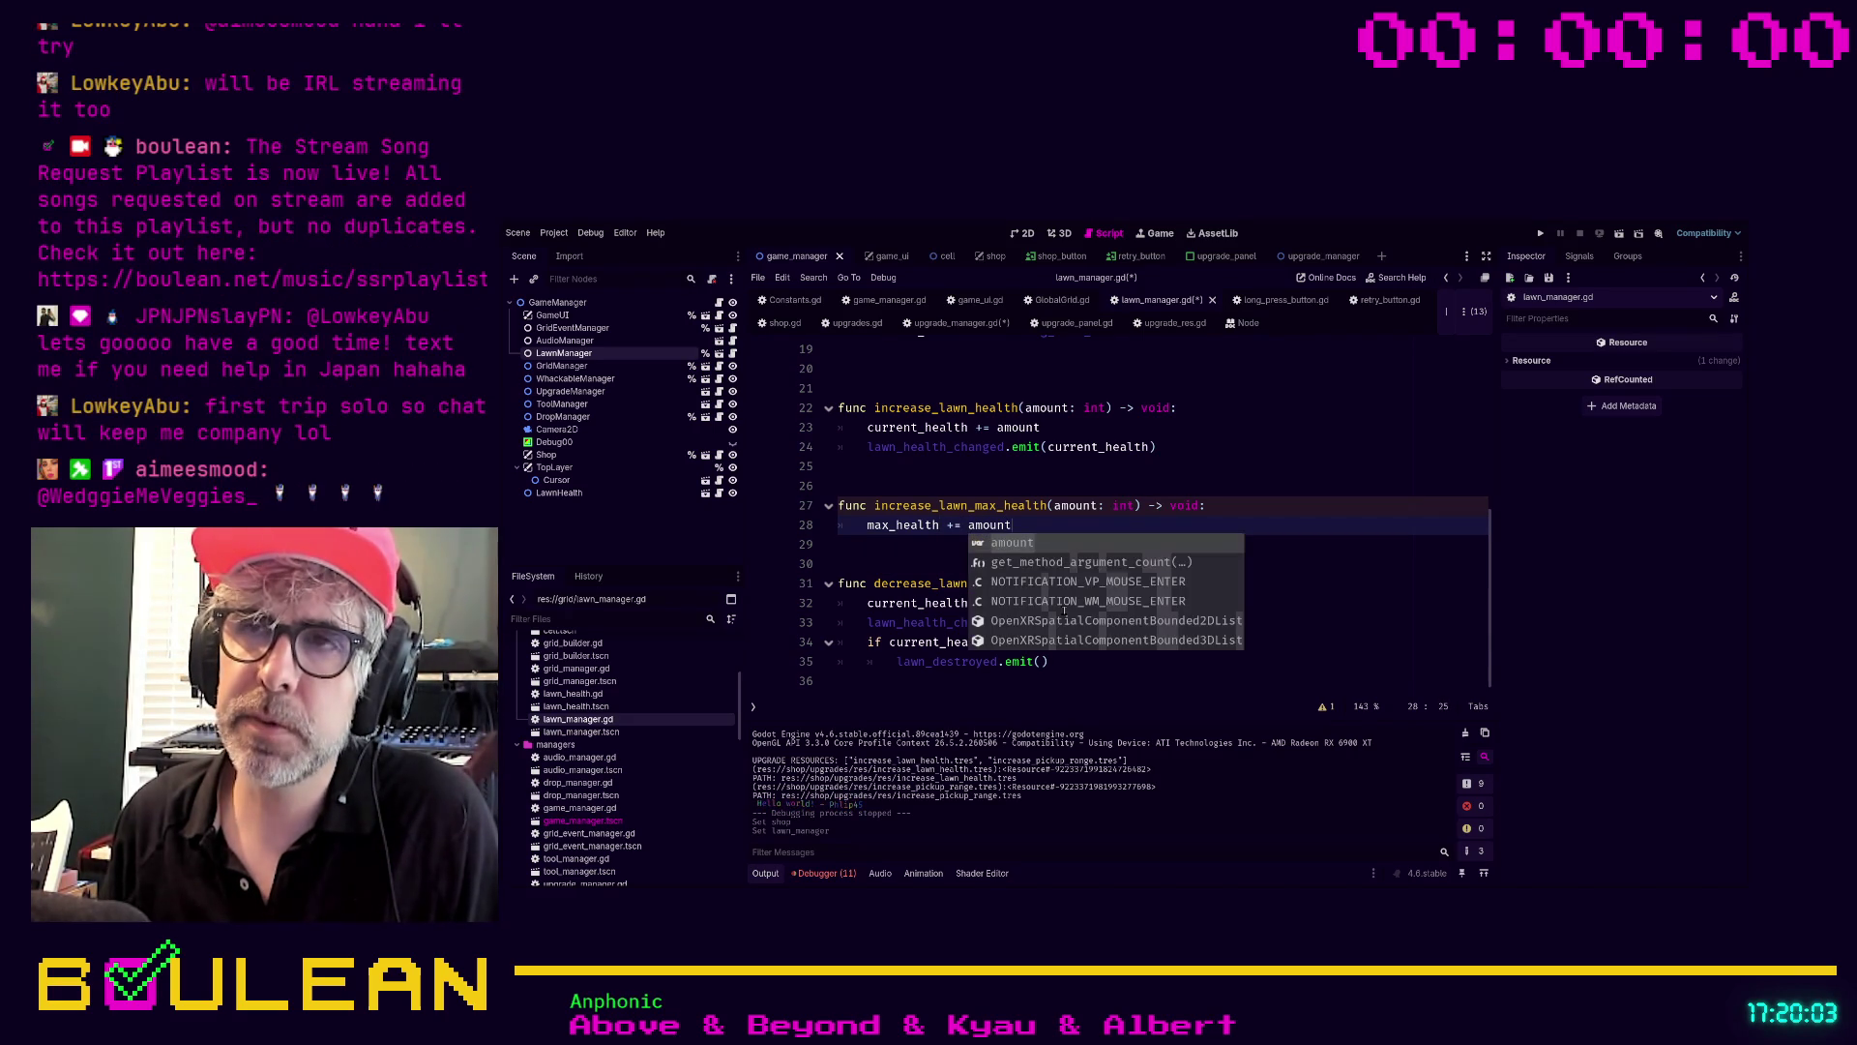
scroll(1066, 607, up, 1)
text(:)
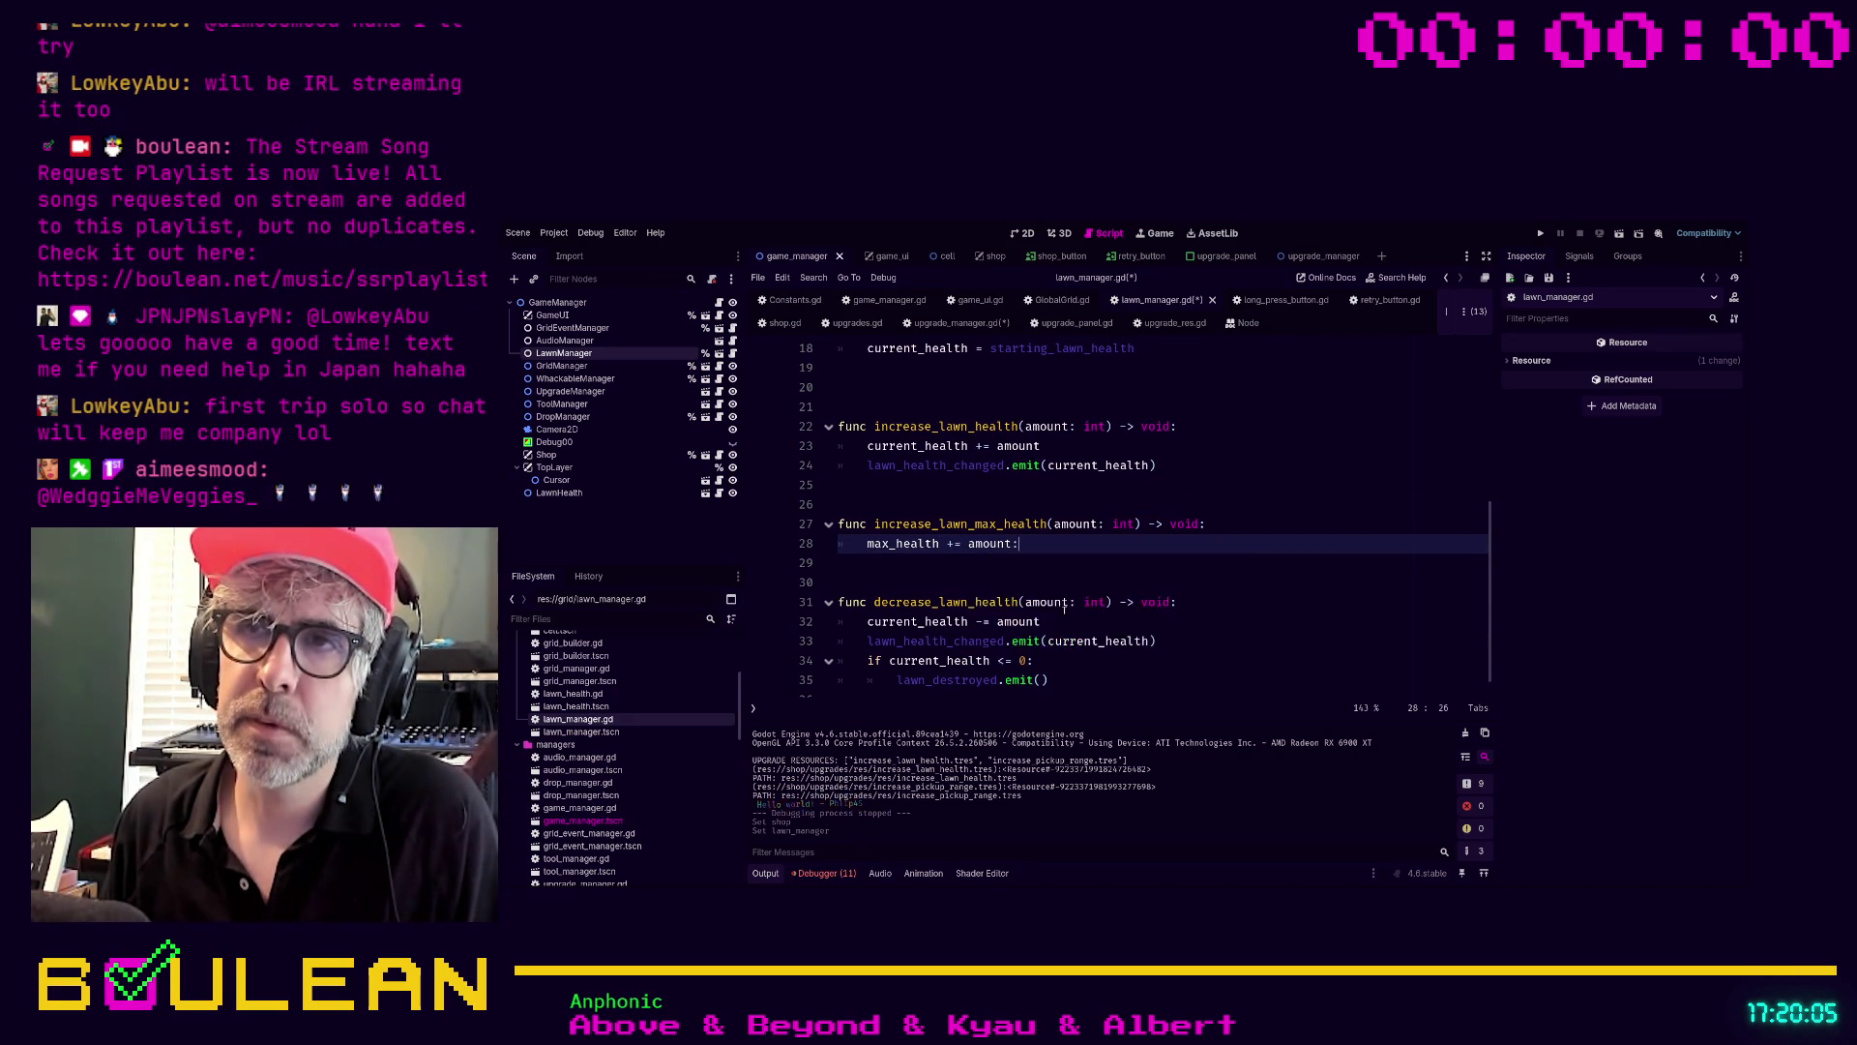
Step: Guard the update with 'if amount > 0:' and indent max_health += amount beneath it
key(ctrl+shift+Return)
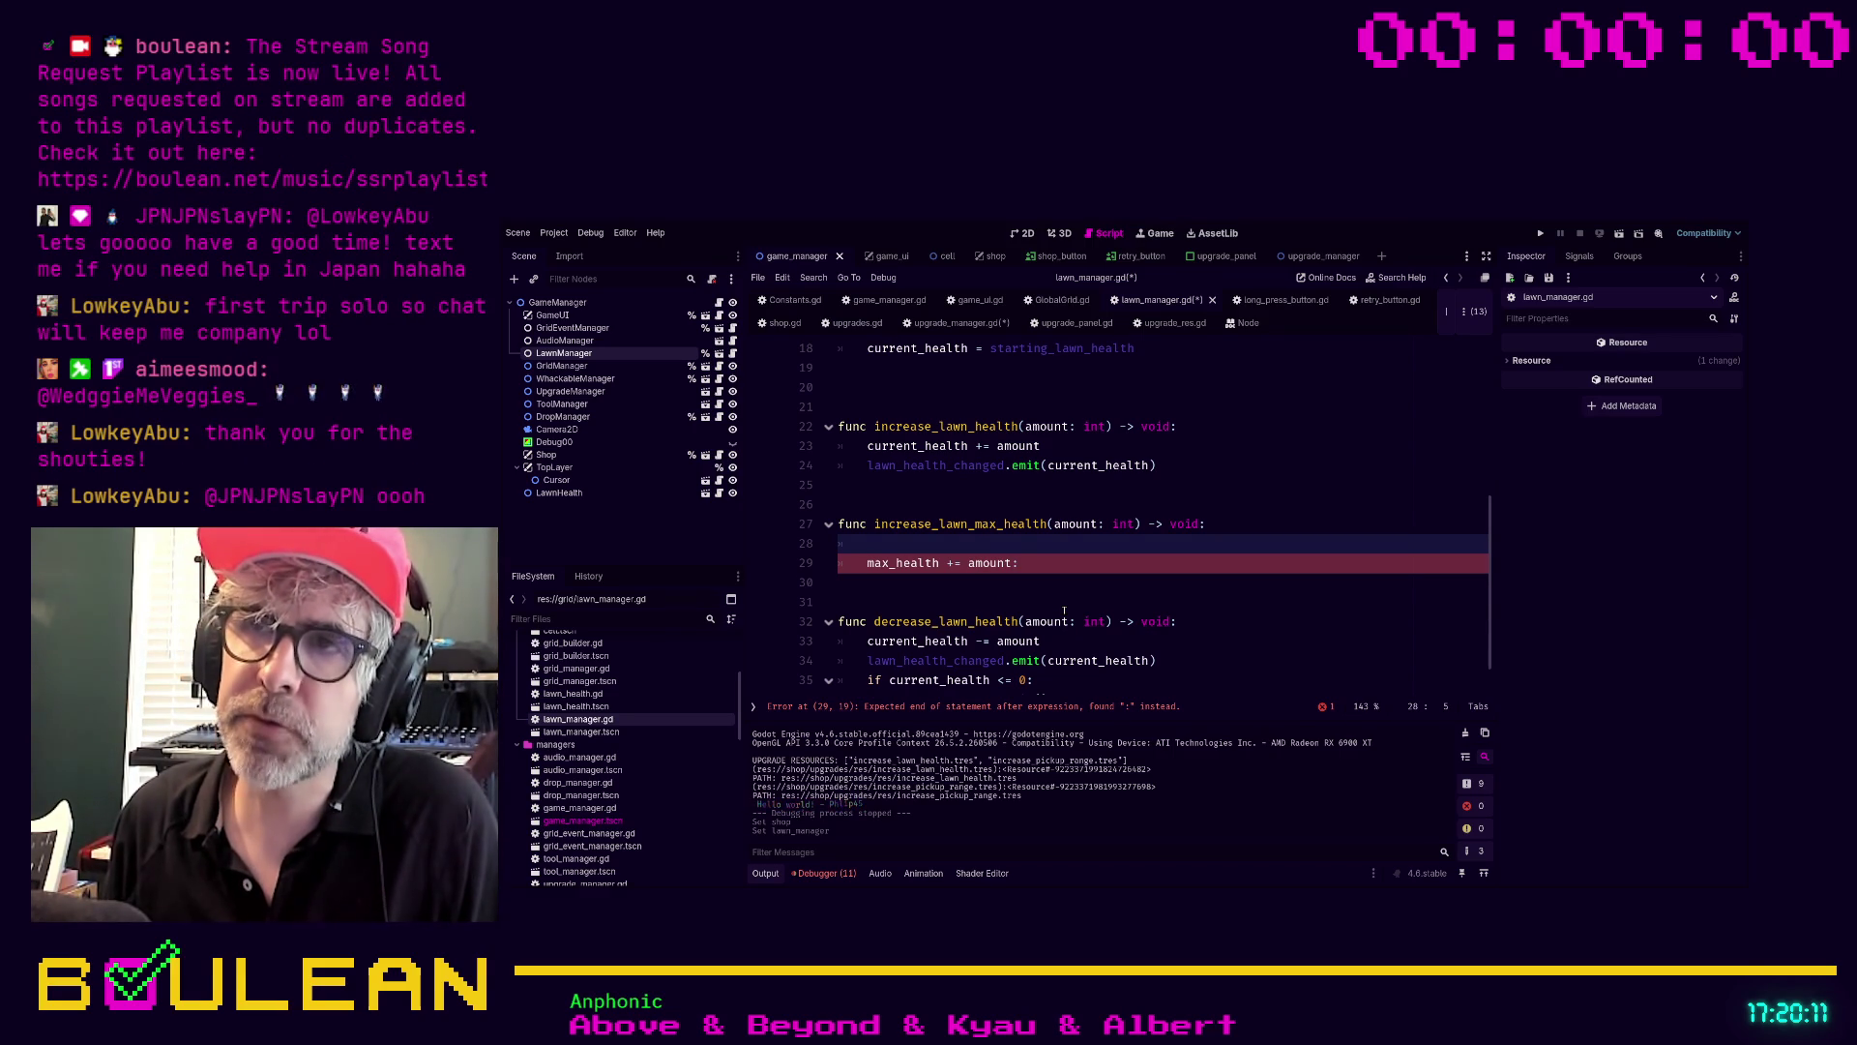
text(amount > -)
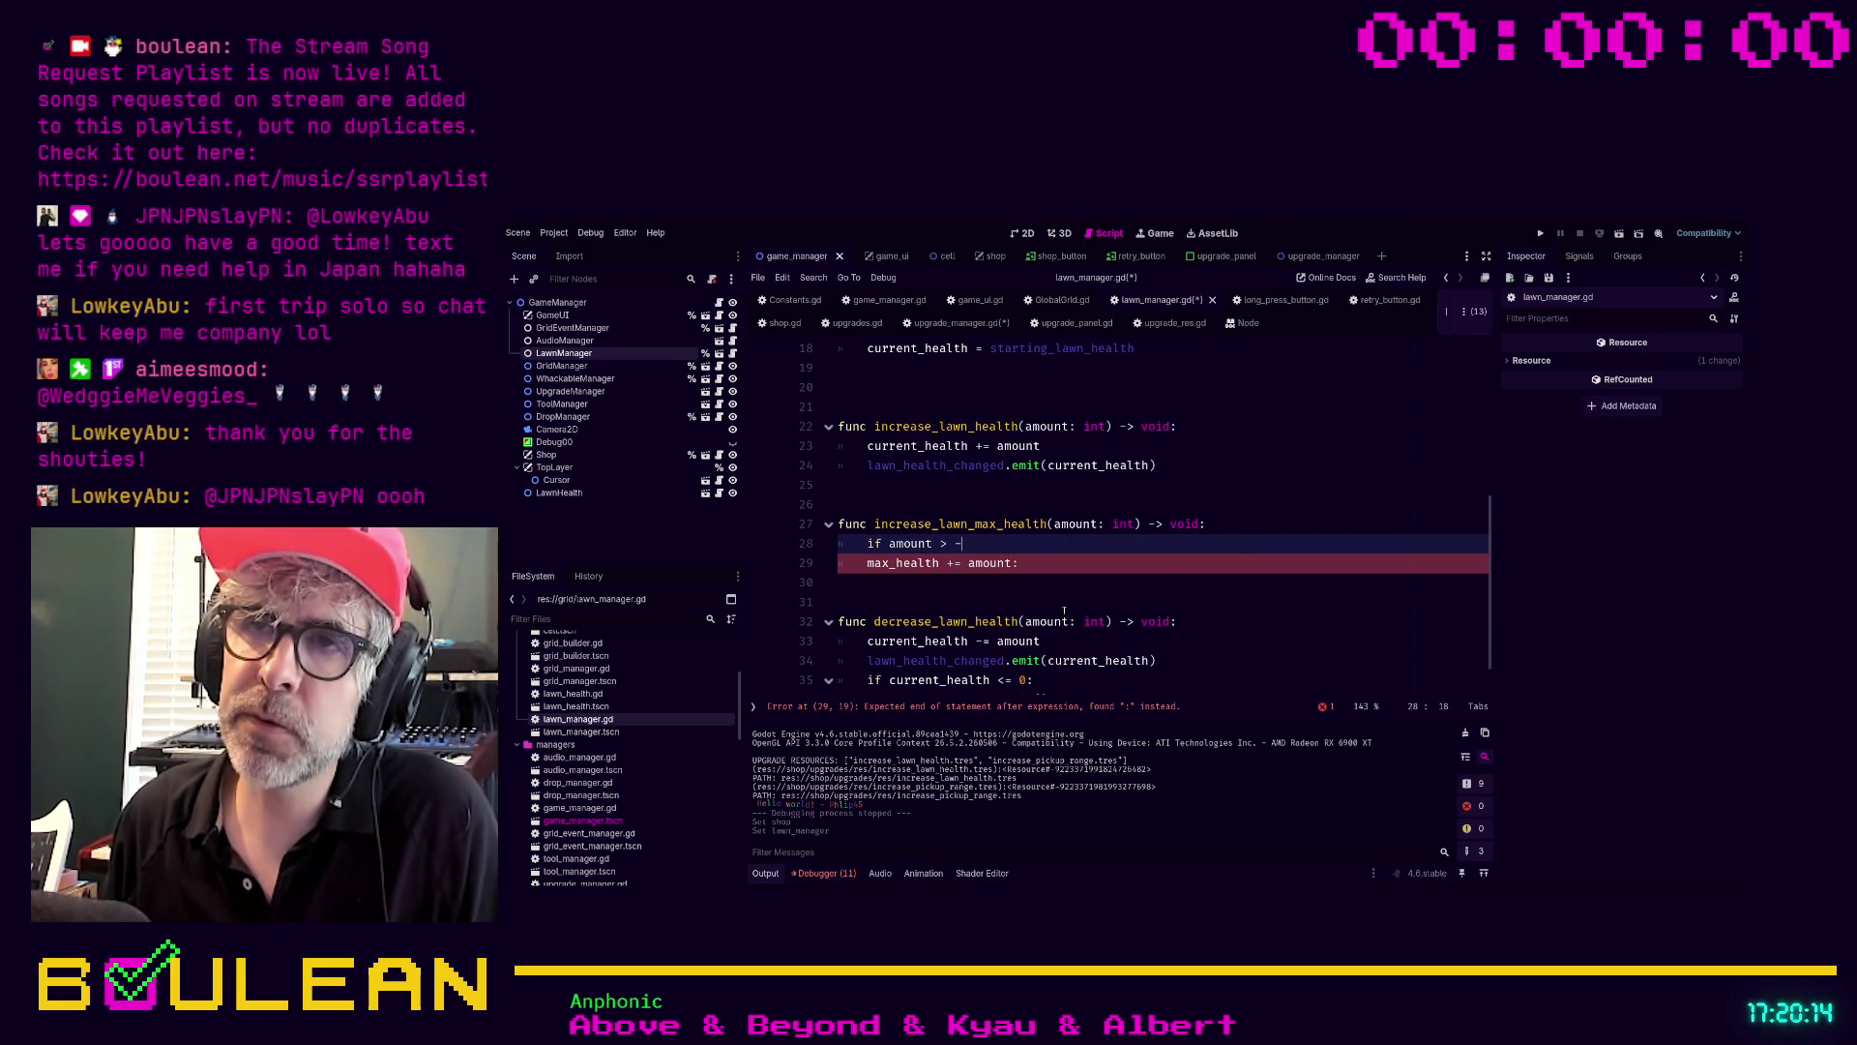
key(BackSpace)
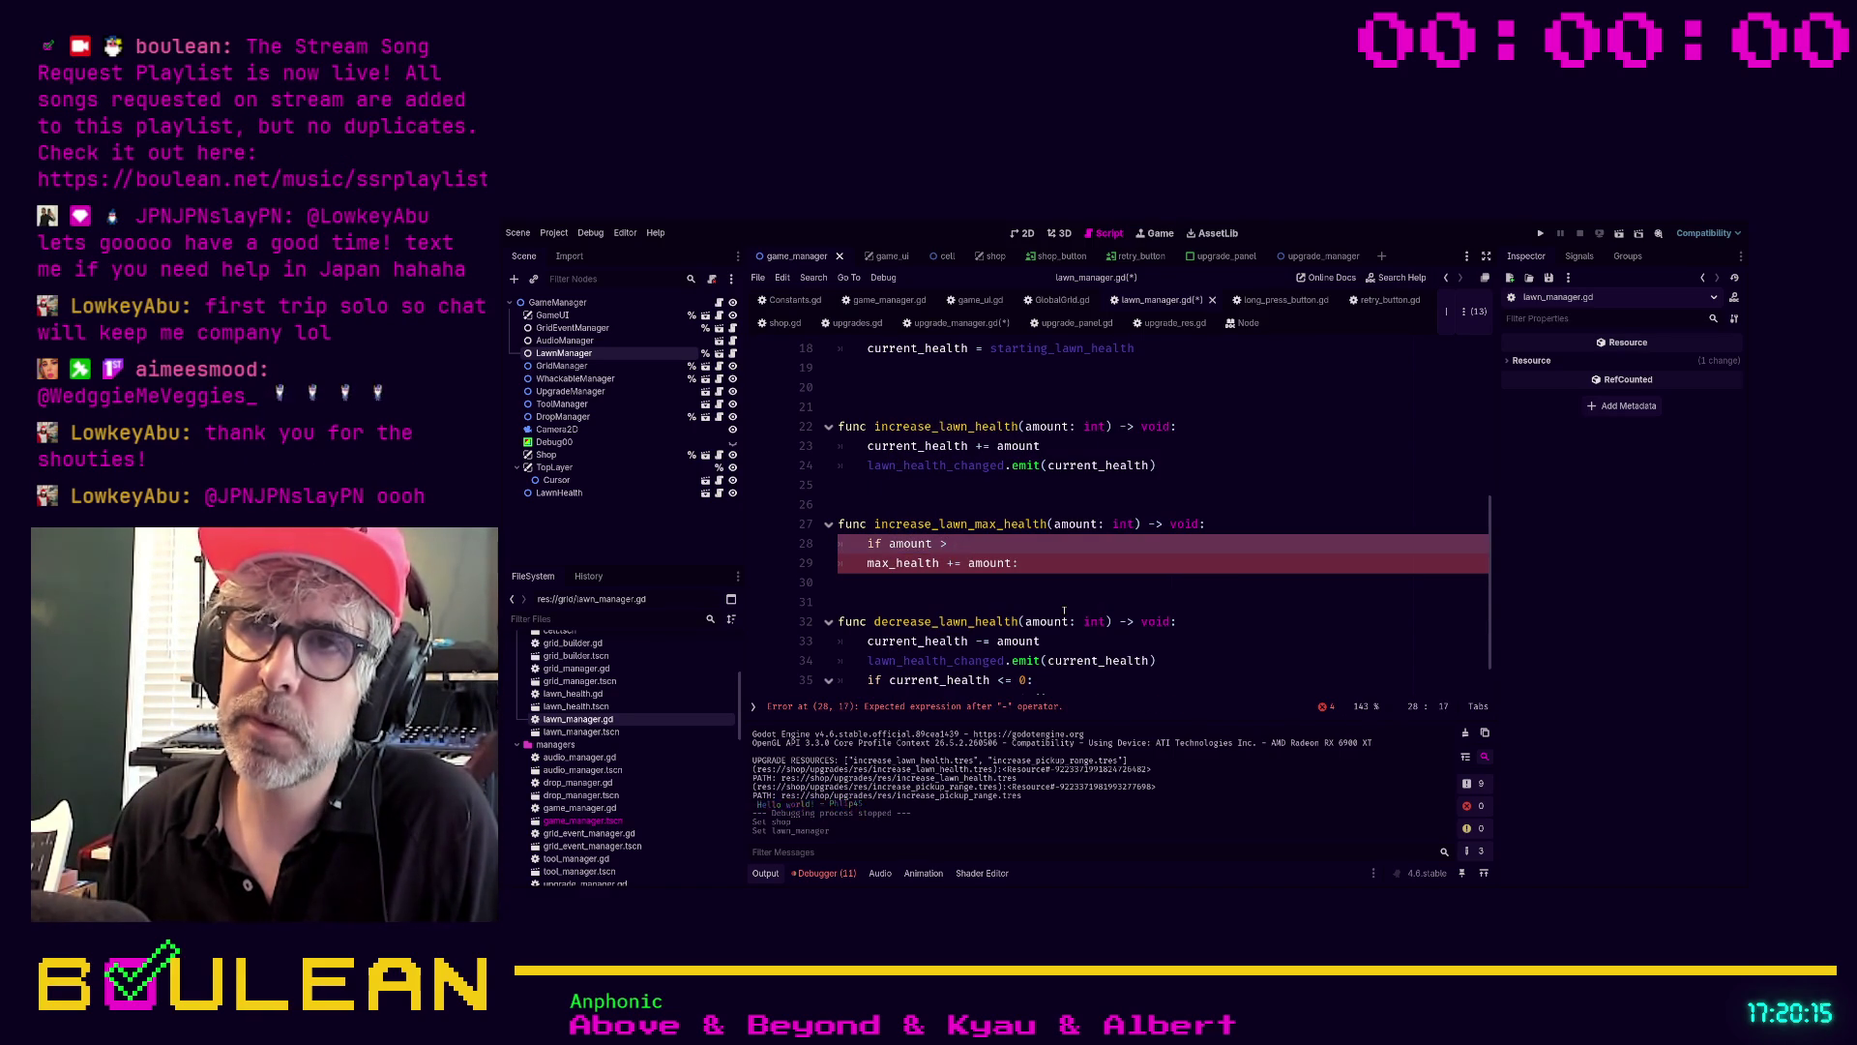
key(Down)
key(Home)
key(Tab)
key(End)
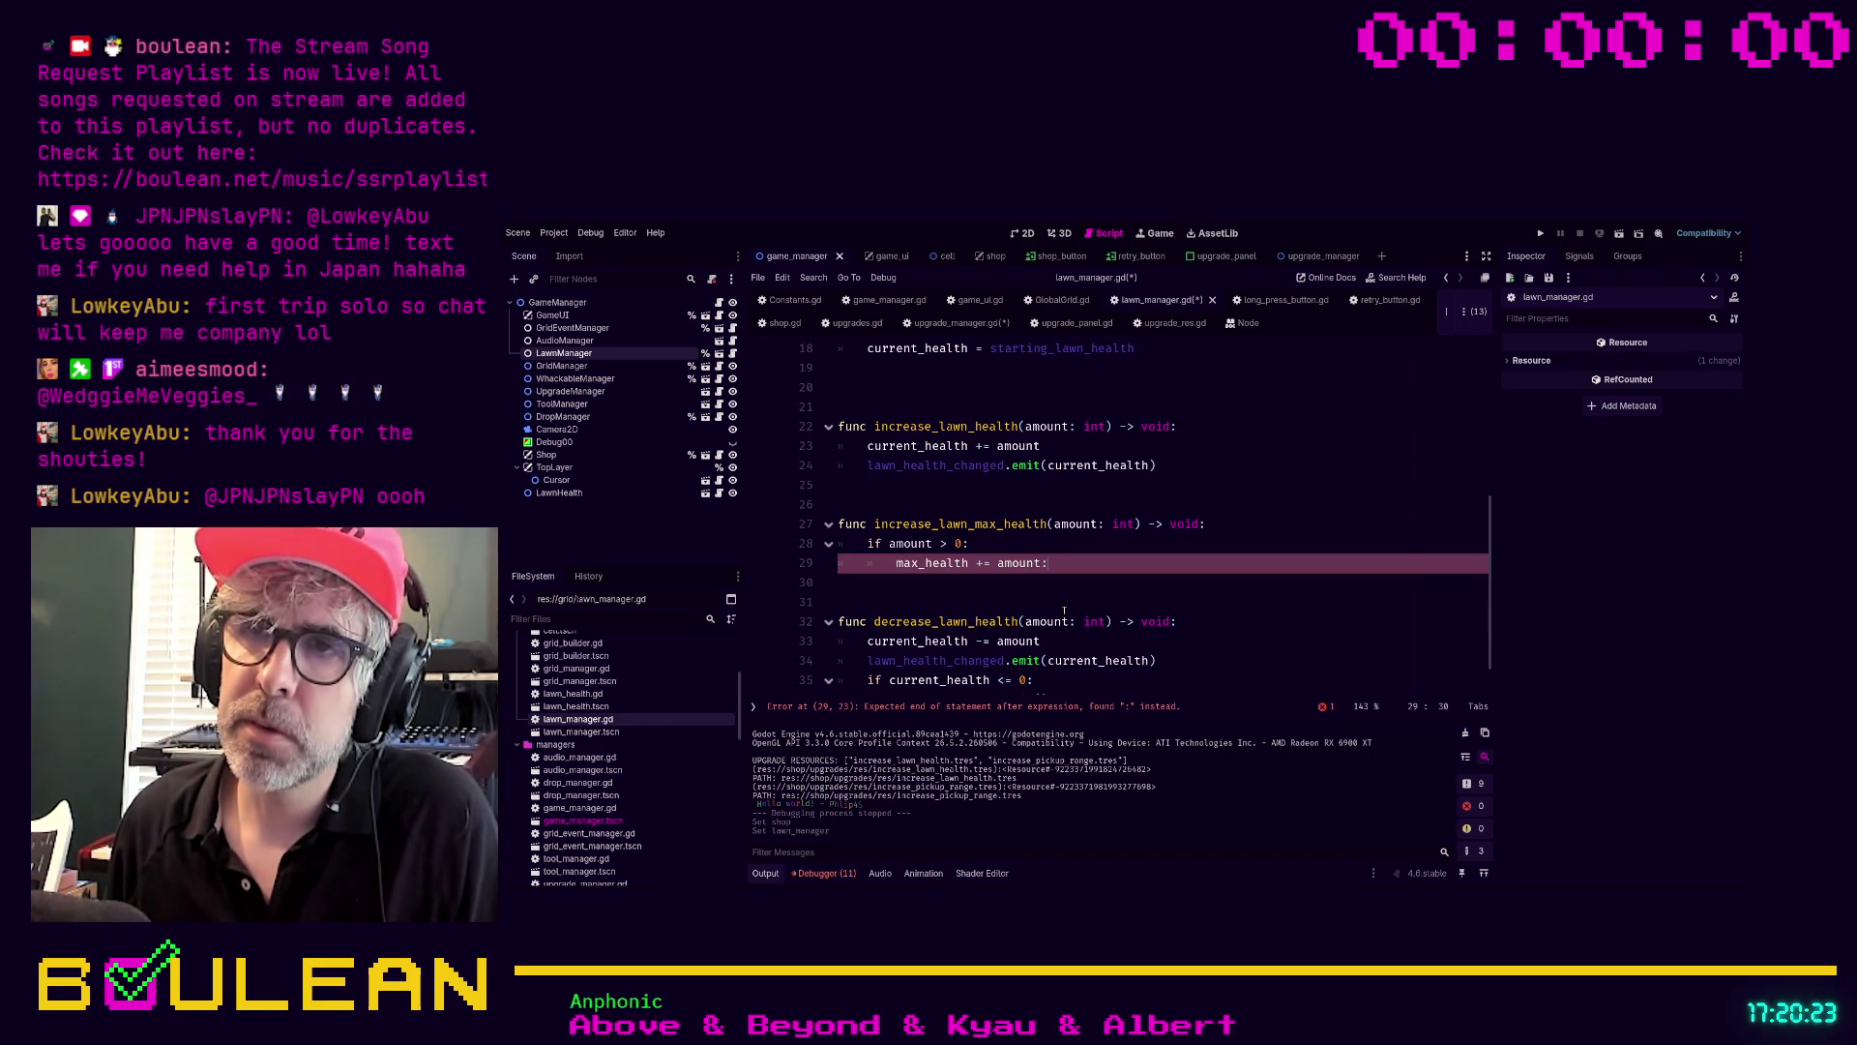
key(Return)
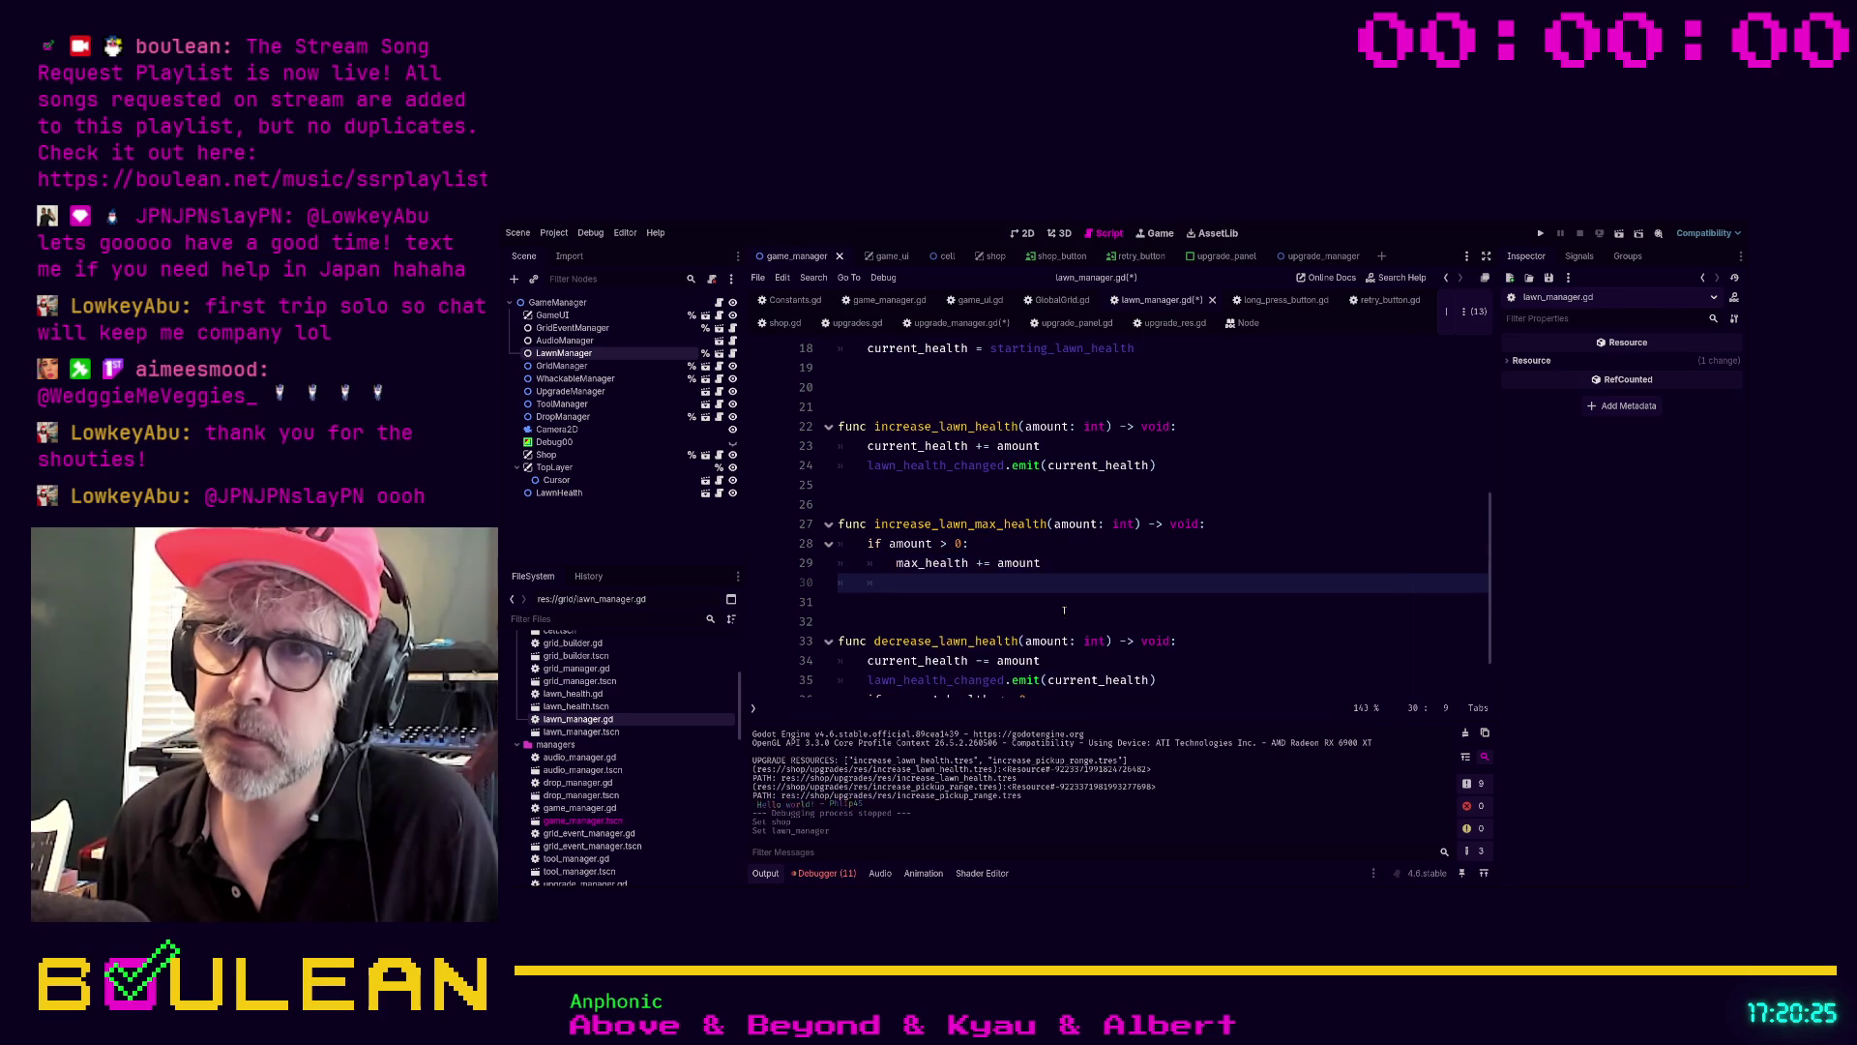
scroll(1117, 572, down, 1)
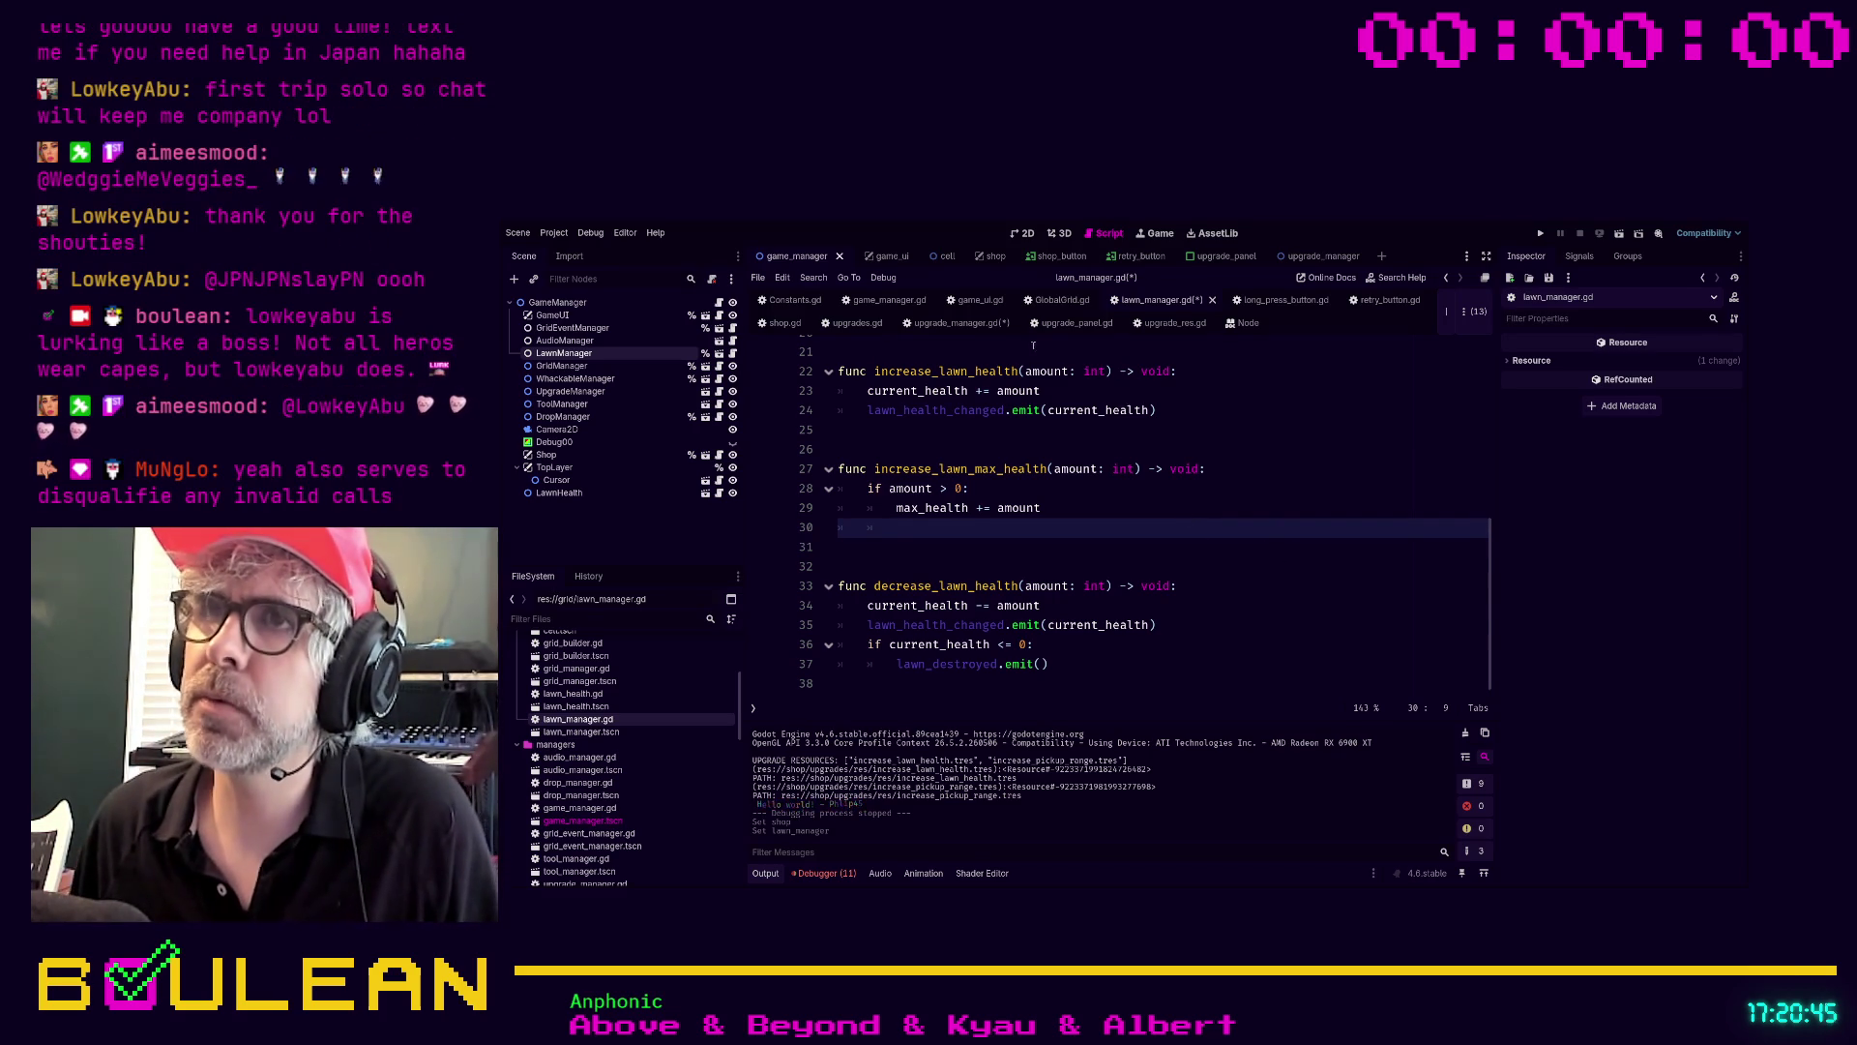
click(958, 322)
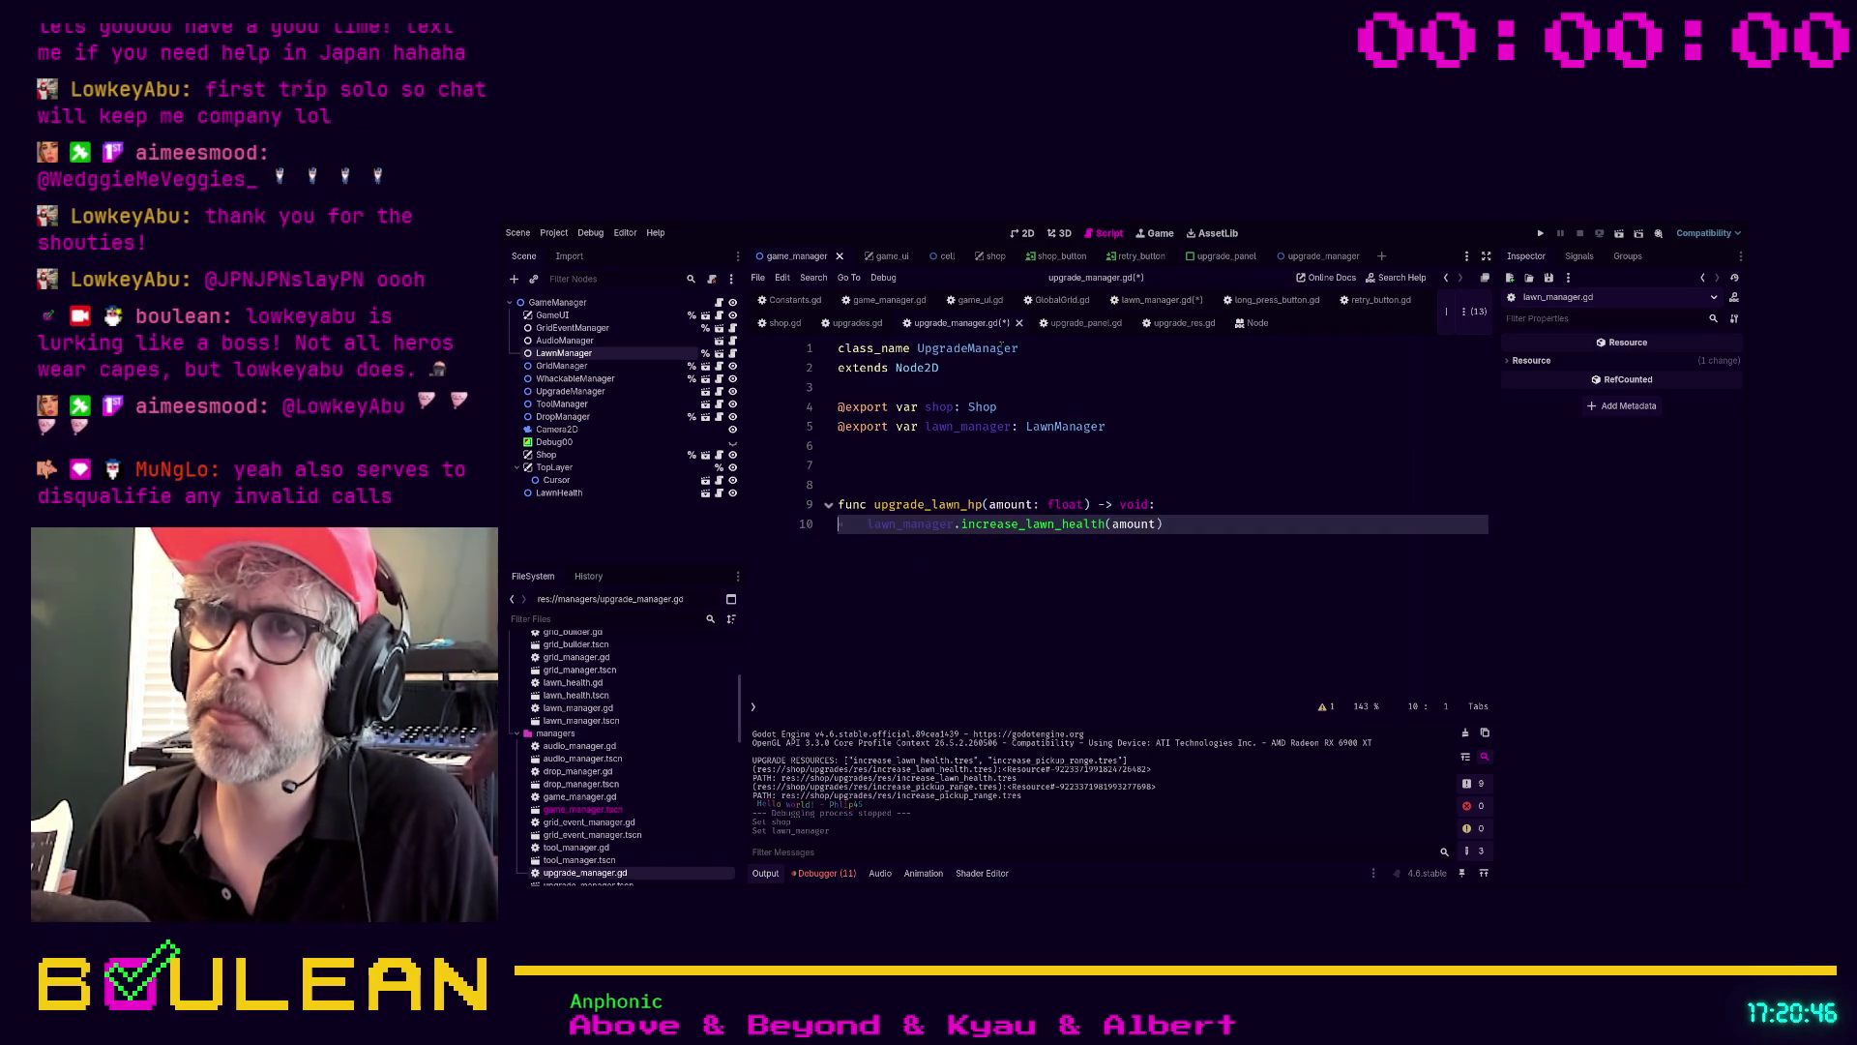
Step: Save upgrade_manager.gd and close the upgrade panel, upgrade resource and Node help tabs
click(1058, 447)
key(ctrl+s)
click(1094, 324)
click(1110, 324)
click(1064, 323)
click(1108, 324)
click(1051, 323)
click(1064, 323)
Step: Review the upgrades enum script, then close Constants.gd, game_ui.gd and GlobalGrid.gd
click(849, 324)
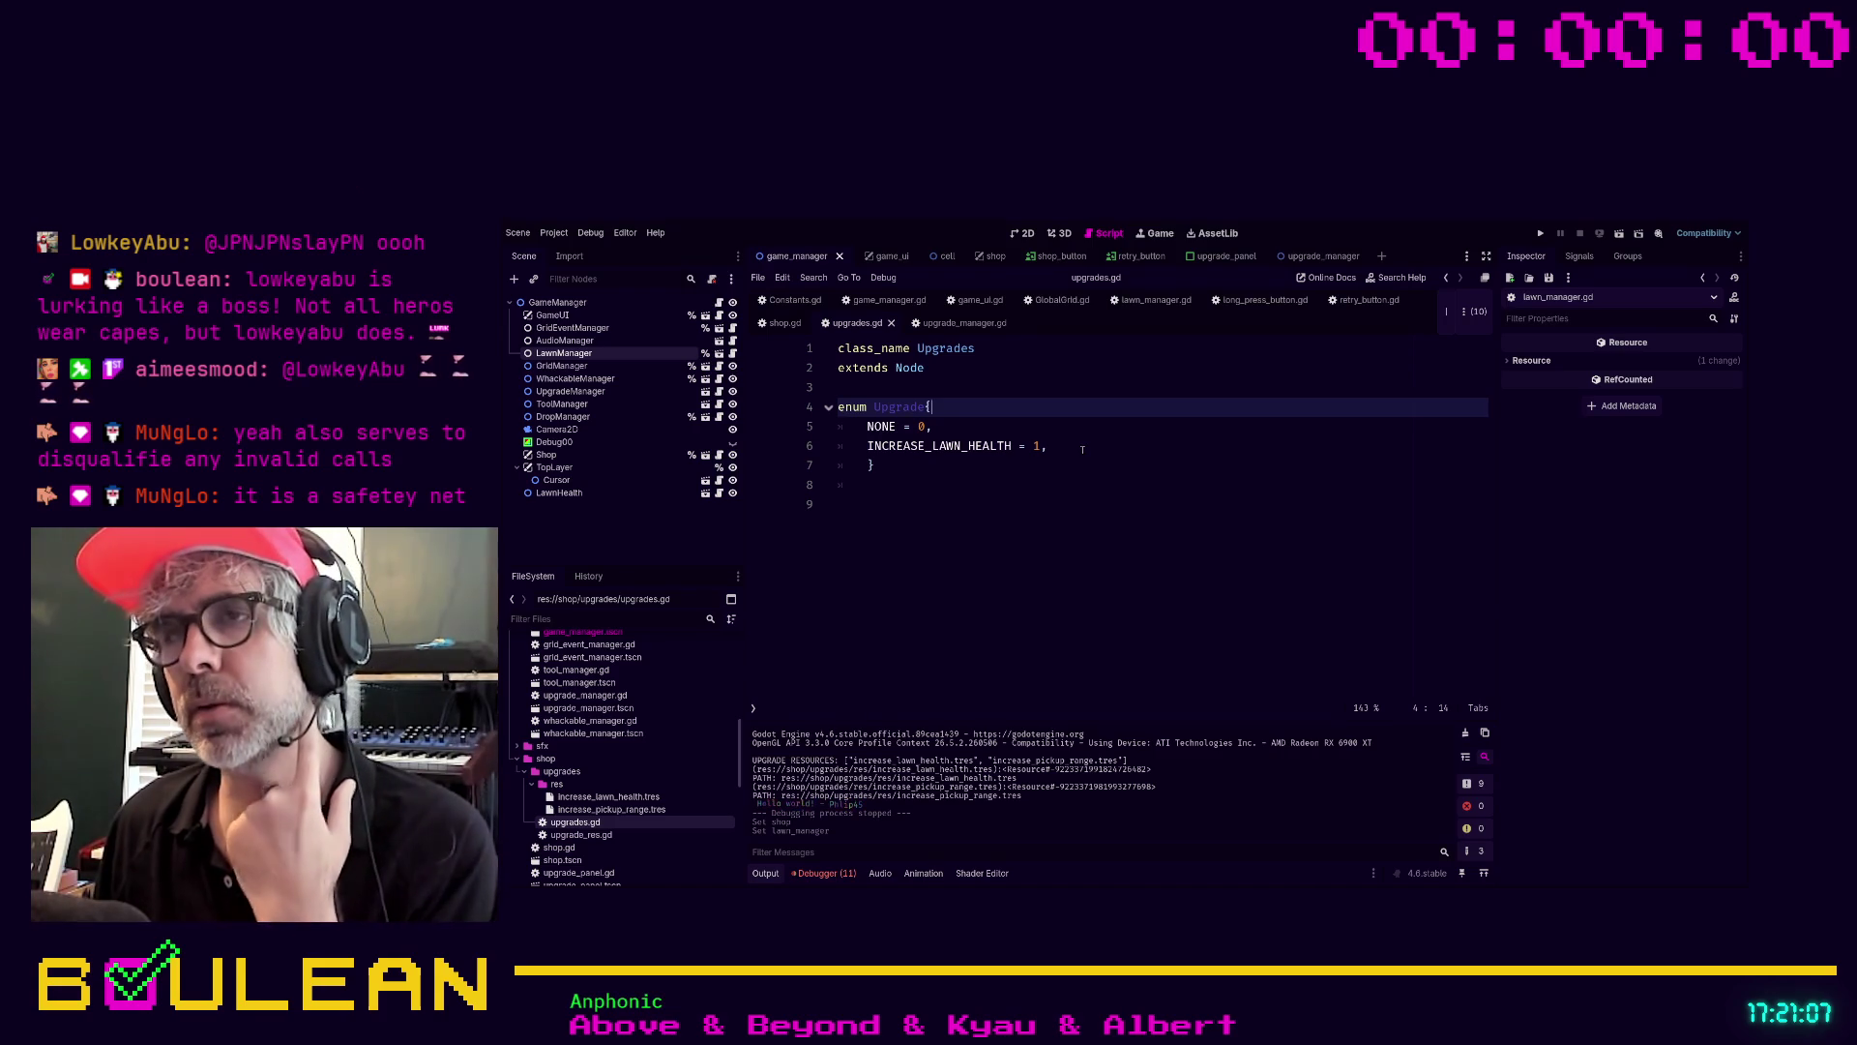
click(793, 302)
middle_click(794, 304)
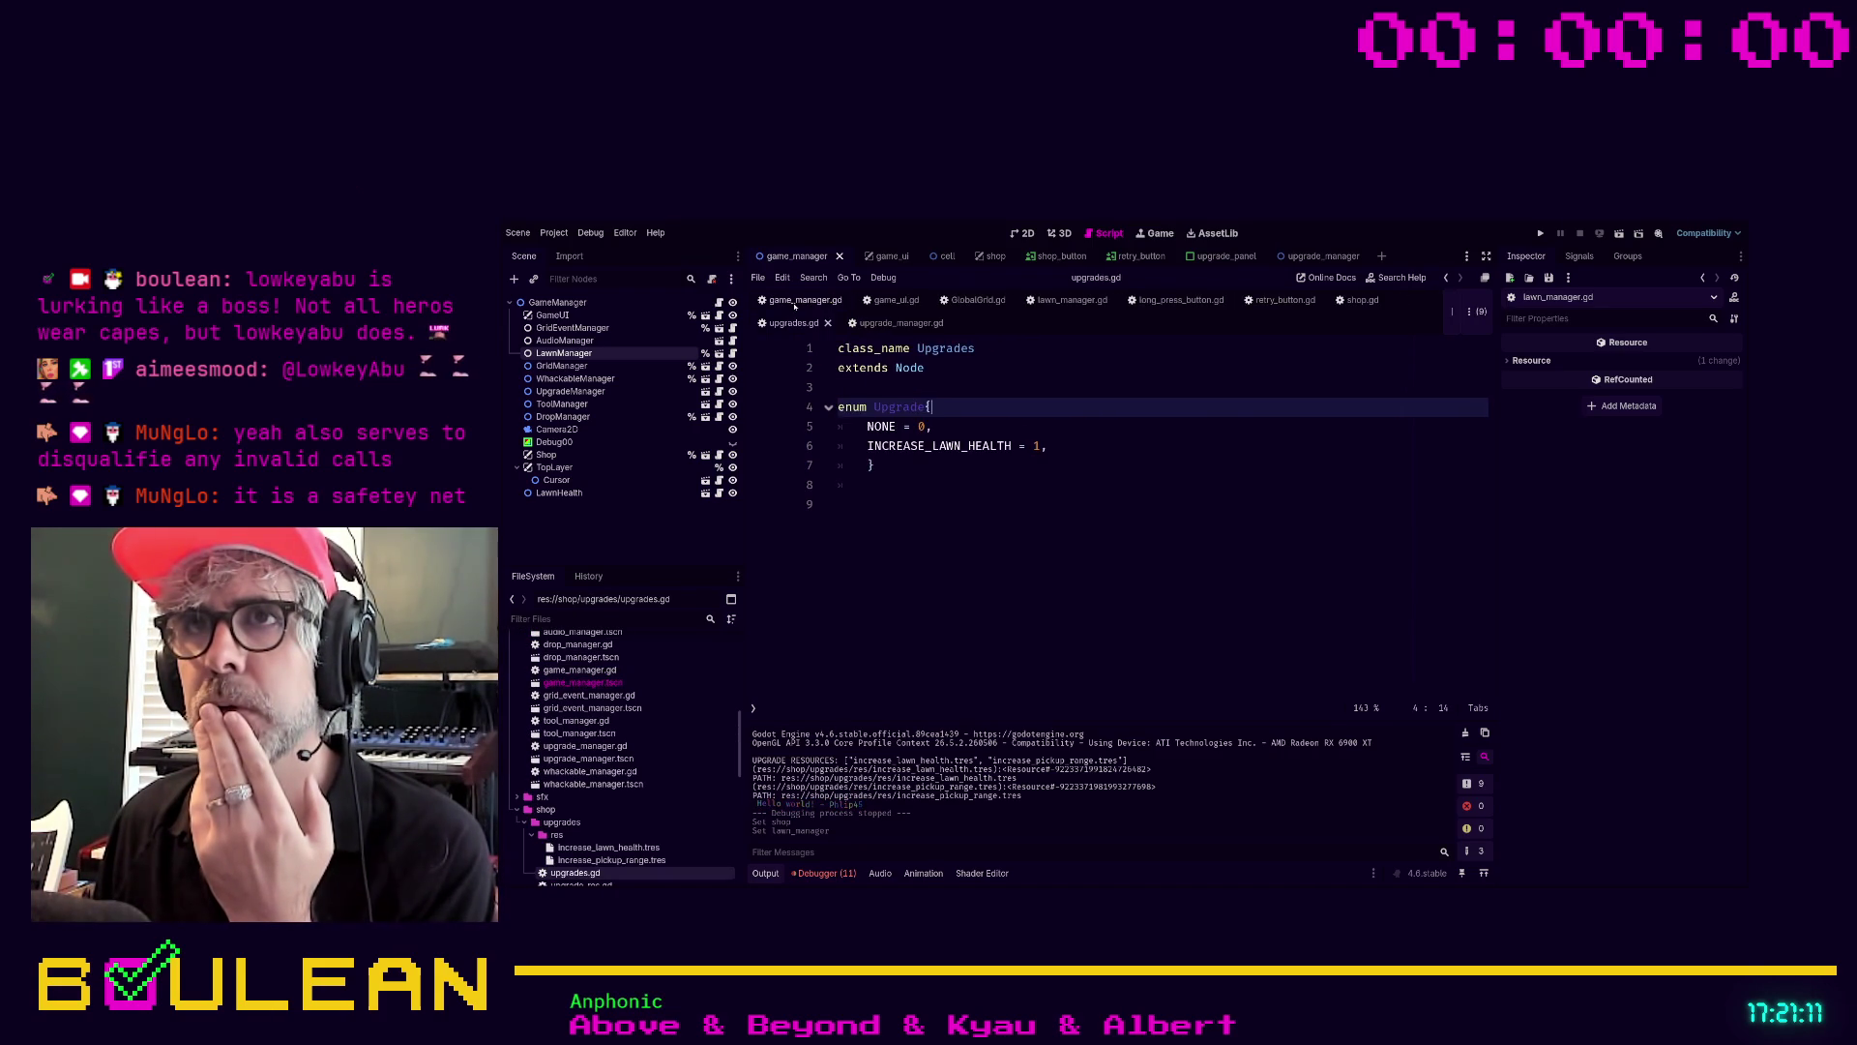
click(794, 302)
click(919, 302)
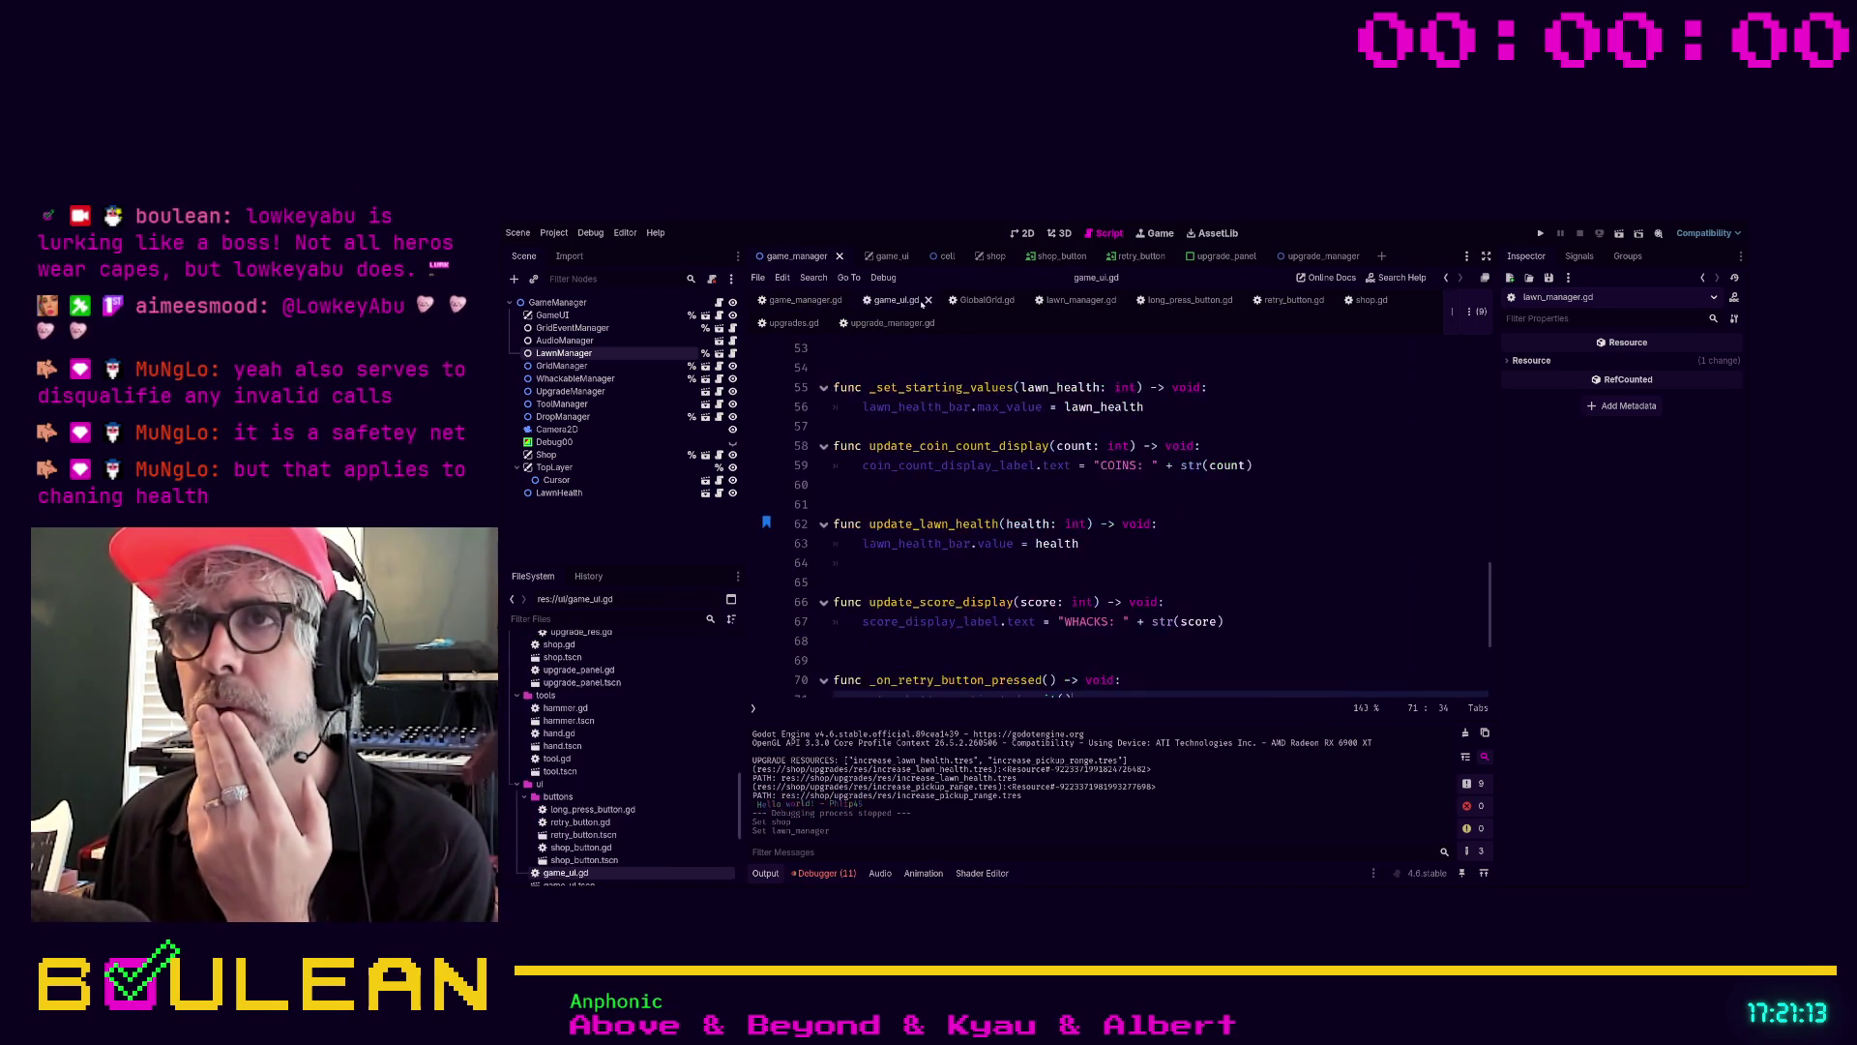
click(927, 299)
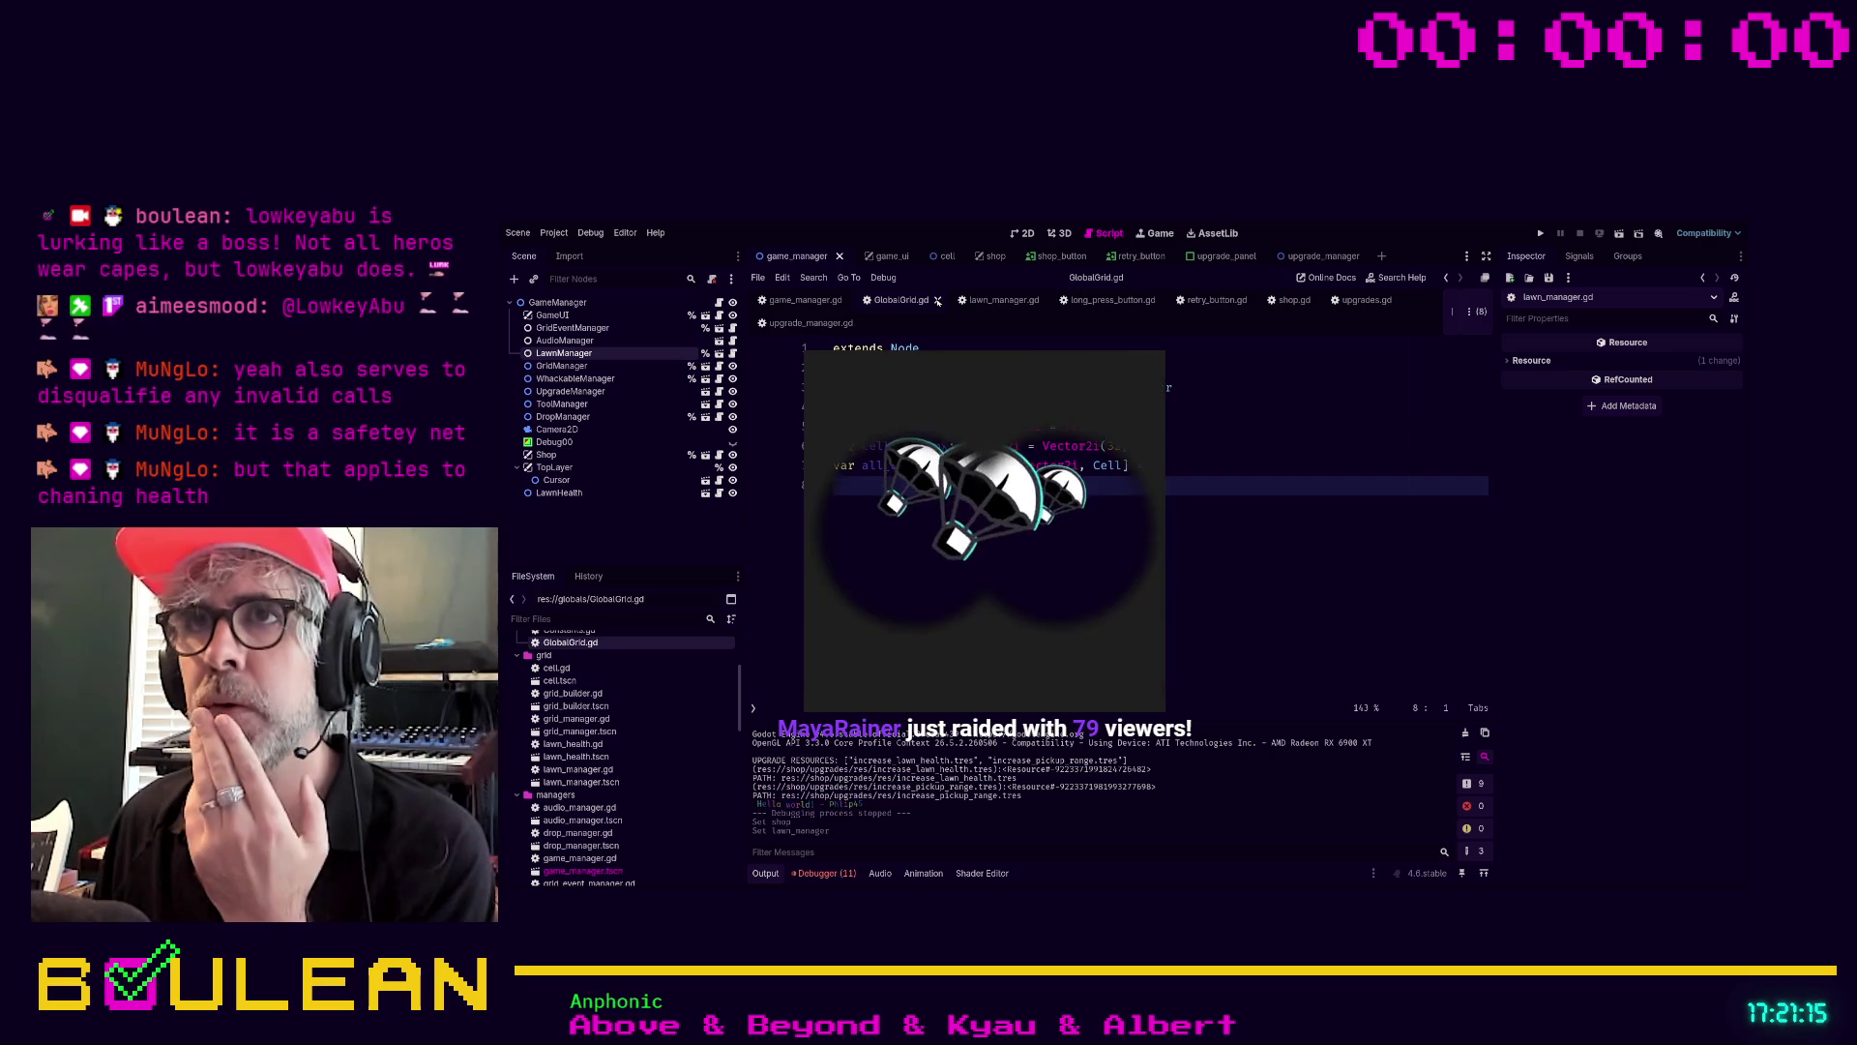
click(937, 301)
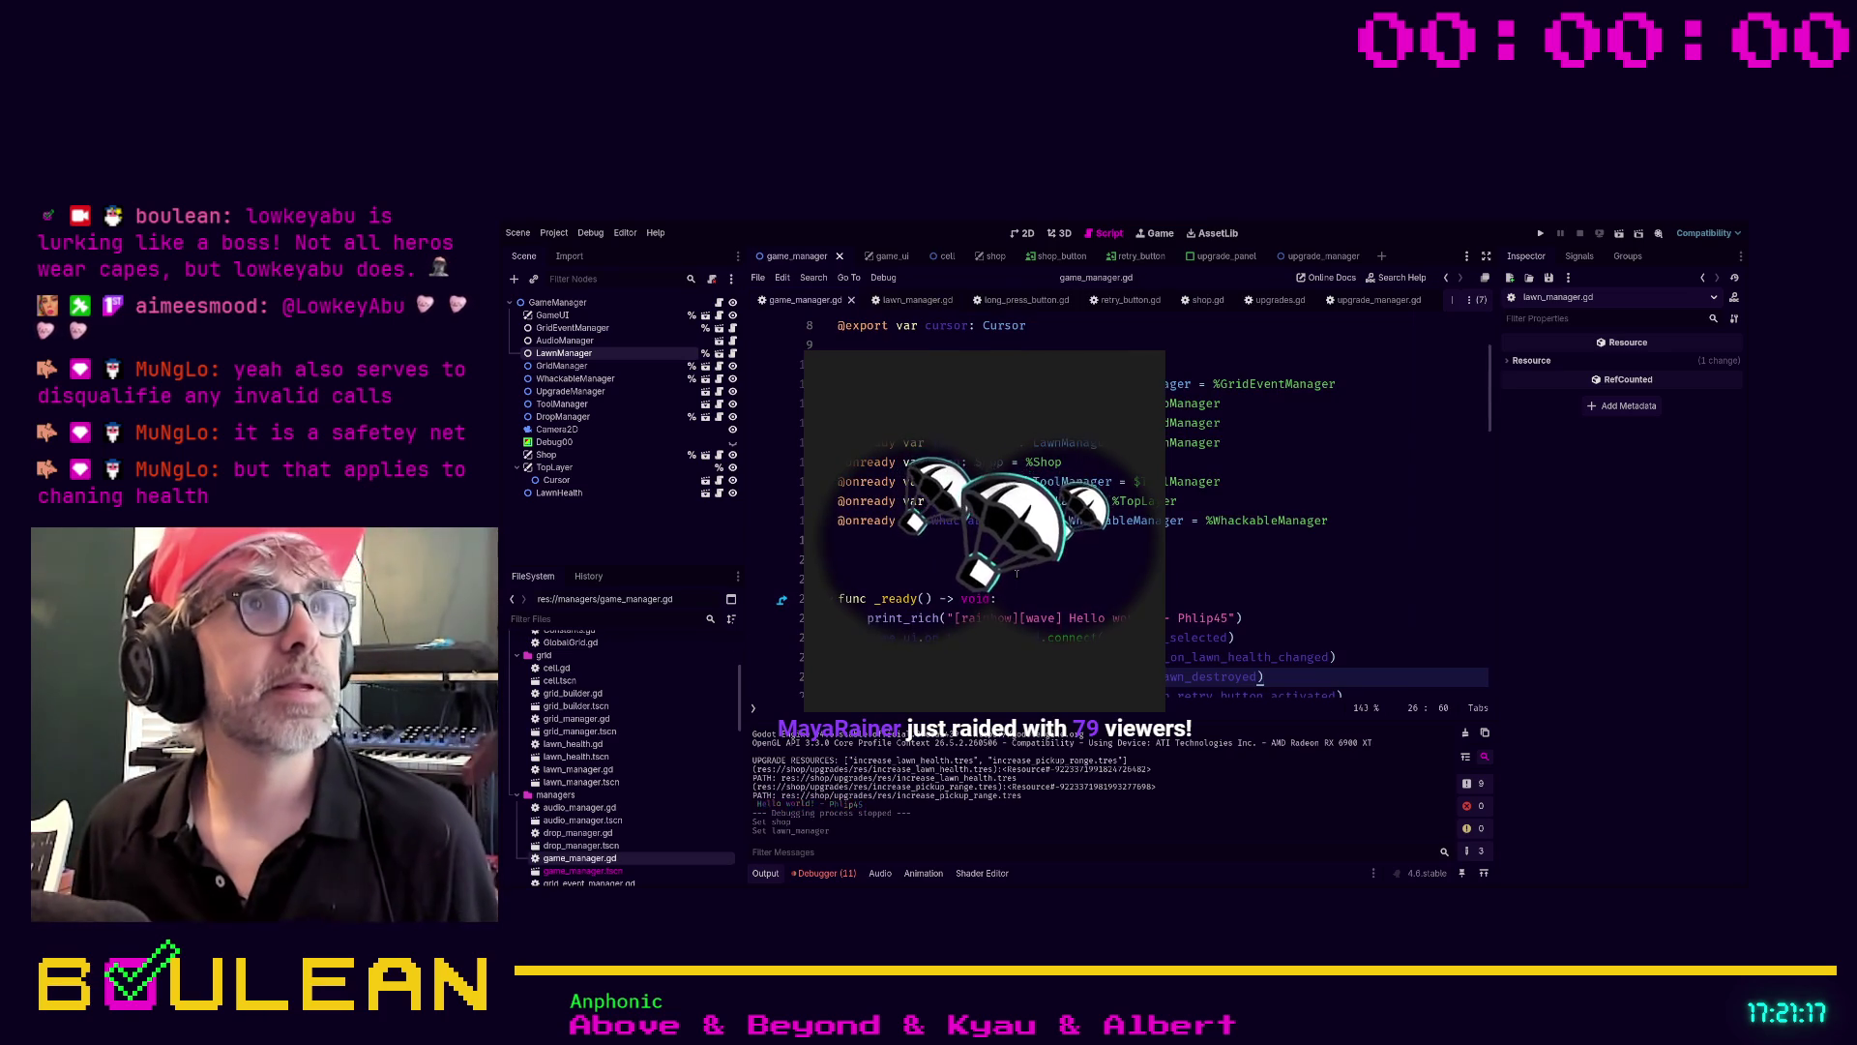